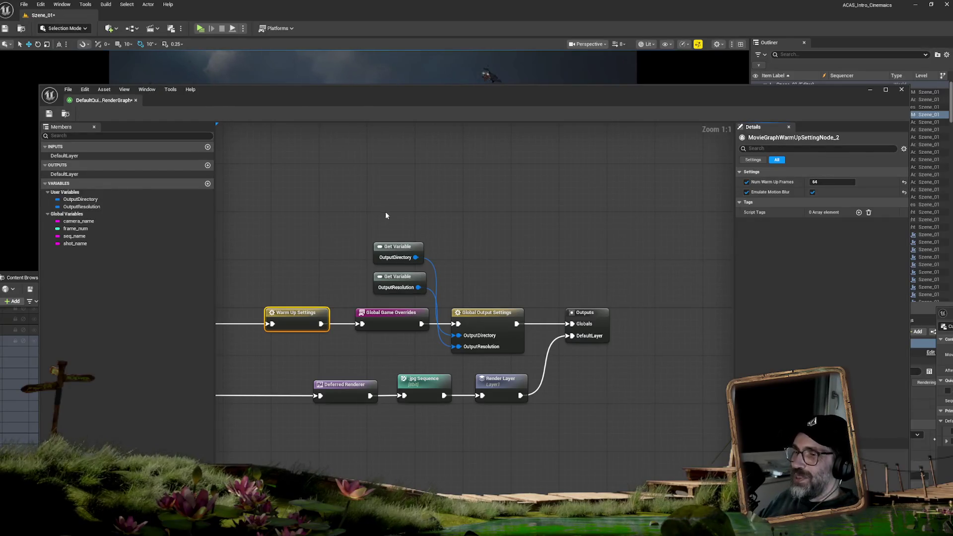
Select the Get Variable nodes and inspect the Outputs node's tag details.
mouse_move(379, 207)
left_mouse_down()
mouse_move(406, 272)
mouse_move(298, 342)
mouse_move(251, 387)
left_mouse_up()
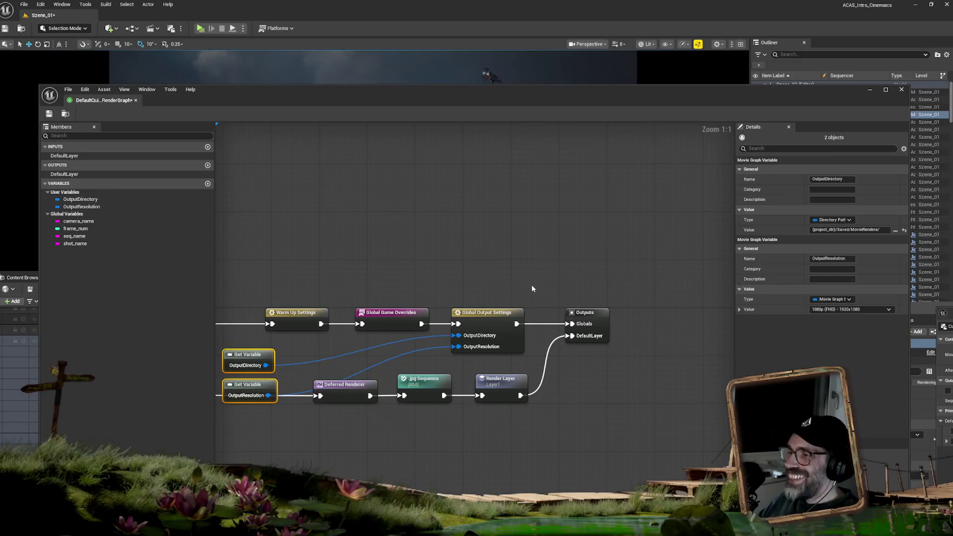
left_click(602, 313)
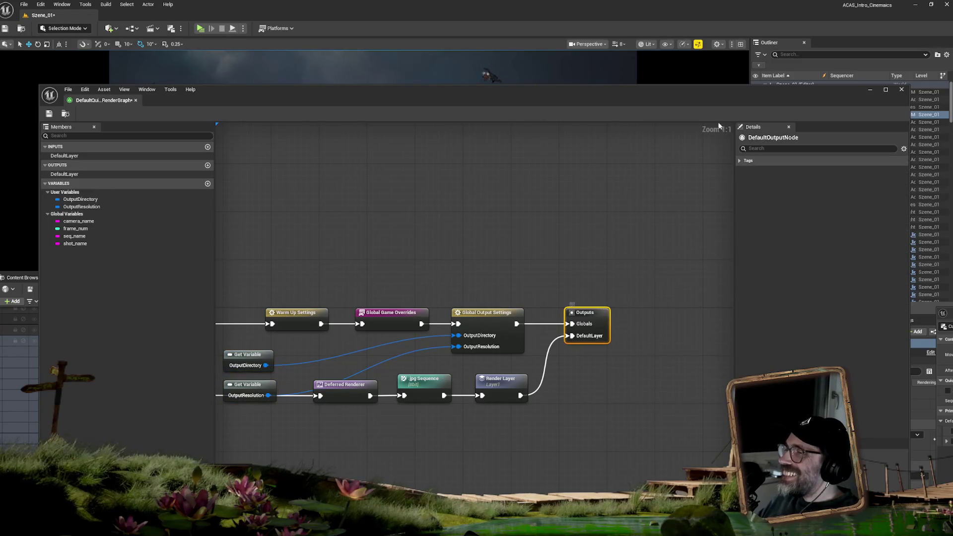
left_click(740, 160)
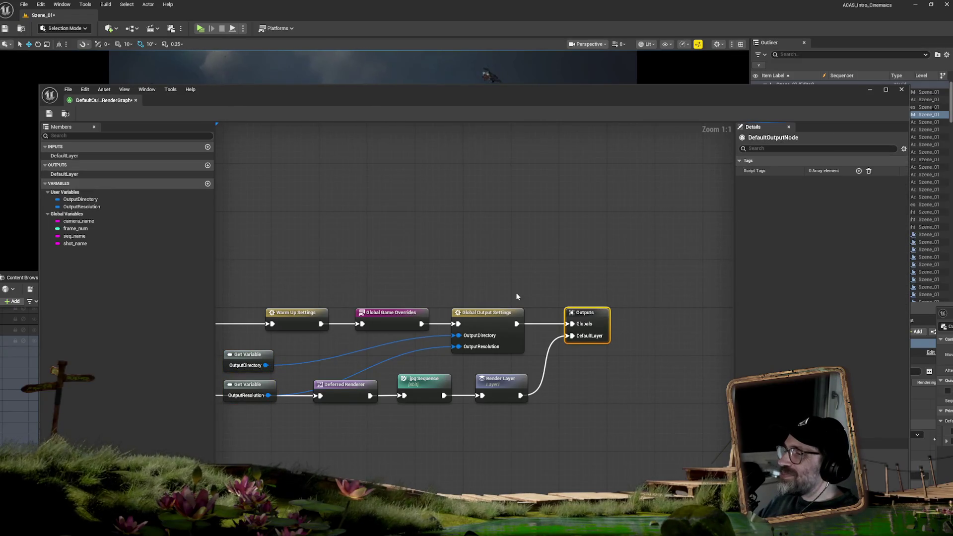
left_click_drag(480, 252, 558, 249)
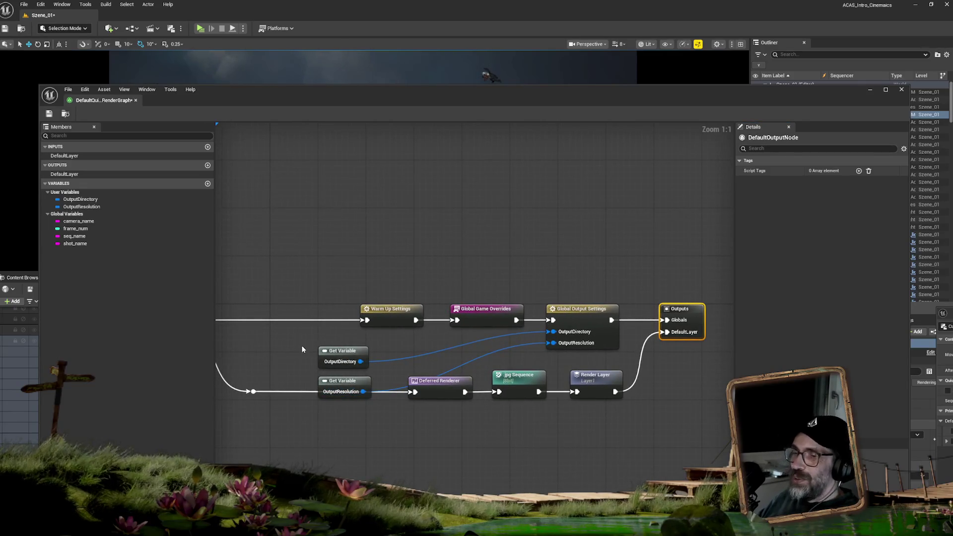
Move both Get Variable nodes and the top settings row above the render chain.
mouse_move(295, 344)
left_mouse_down()
mouse_move(300, 362)
mouse_move(347, 400)
left_mouse_up()
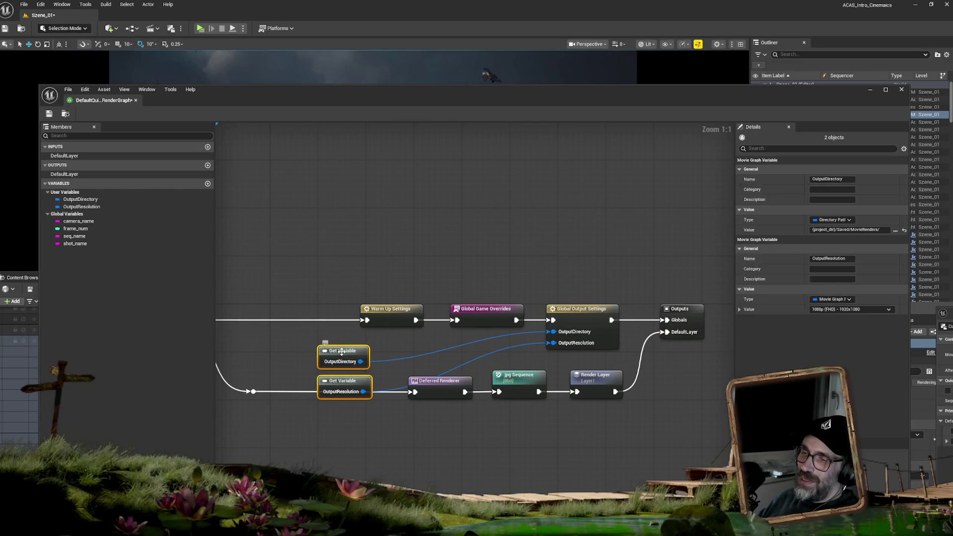
left_click_drag(343, 356, 343, 344)
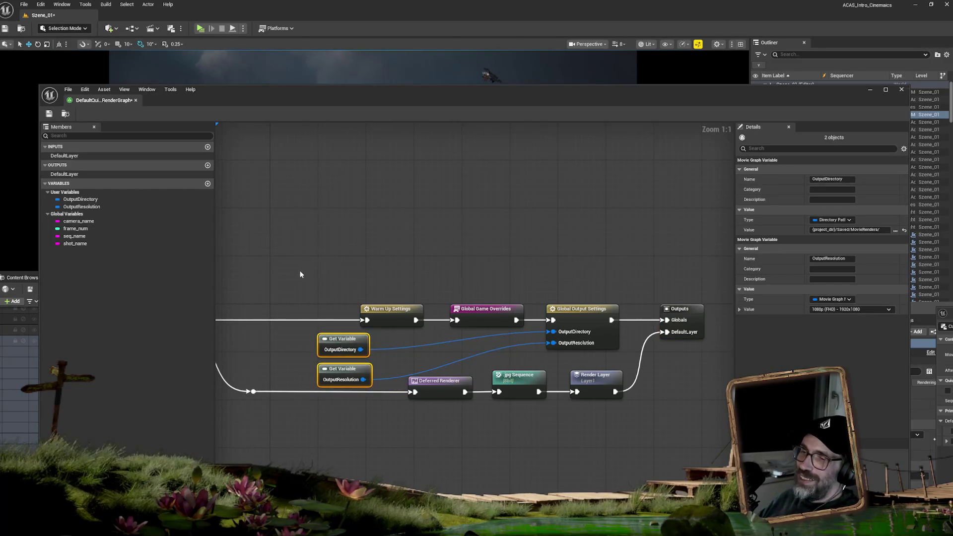
left_click_drag(381, 264, 723, 334)
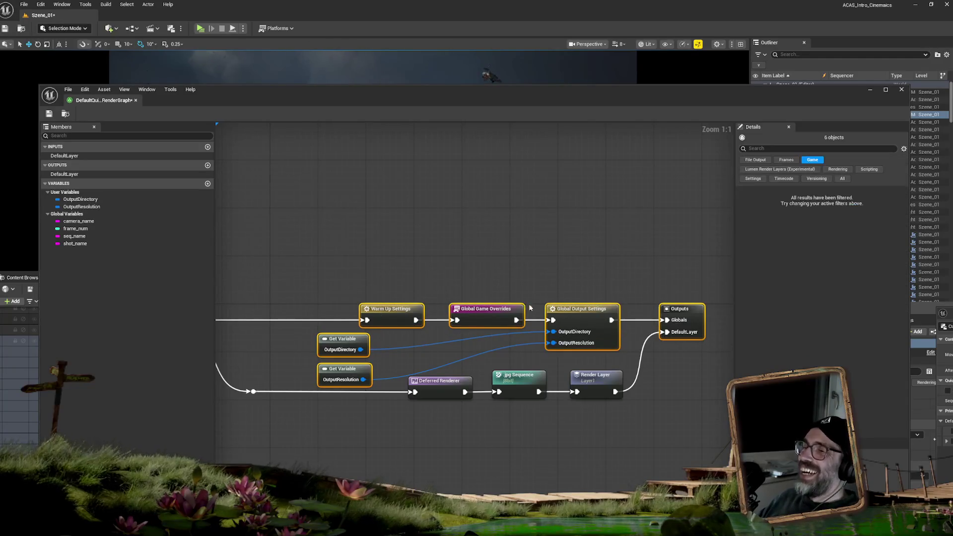
left_click_drag(492, 308, 496, 279)
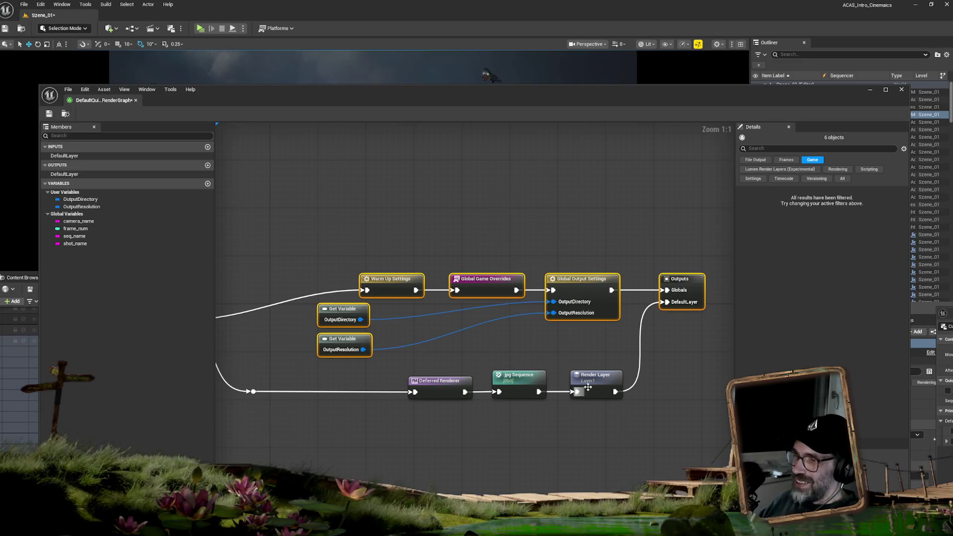
left_click(607, 378)
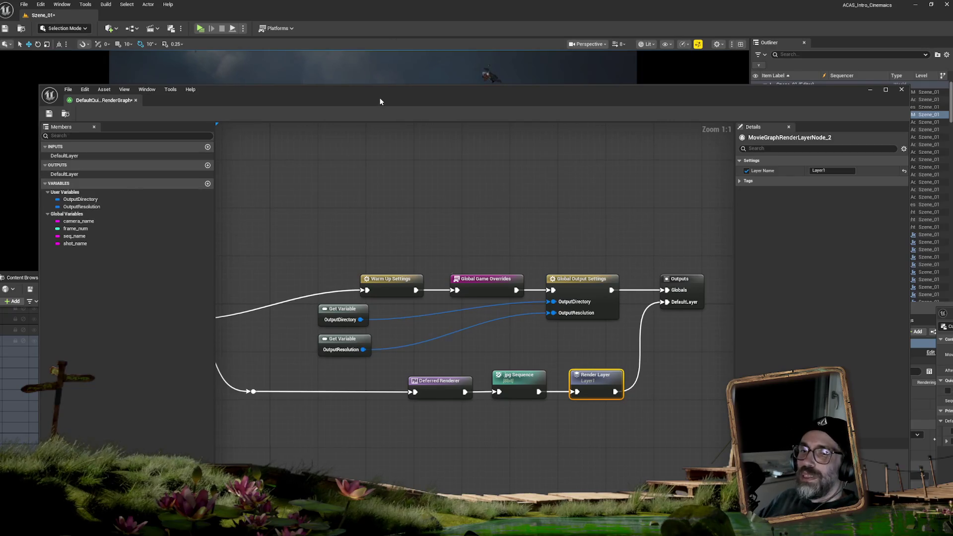
left_click_drag(379, 102, 243, 153)
Close the Render Graph and set sequence rendering to Movie Render Queue.
left_click(709, 134)
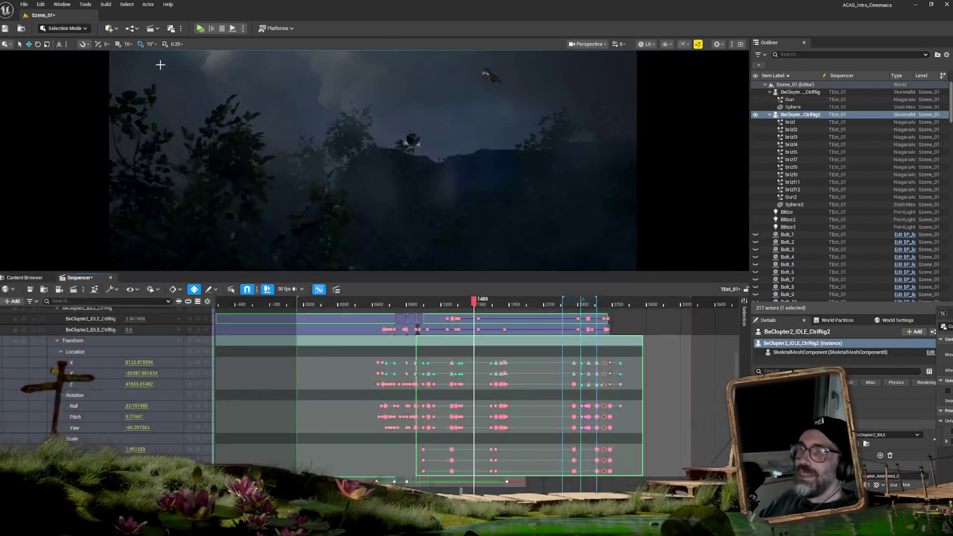
left_click(180, 28)
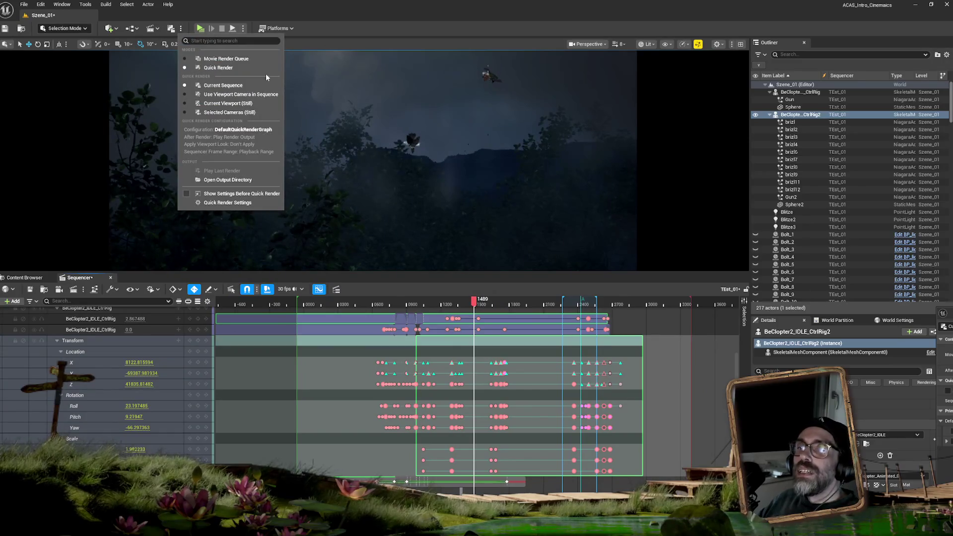
left_click(238, 59)
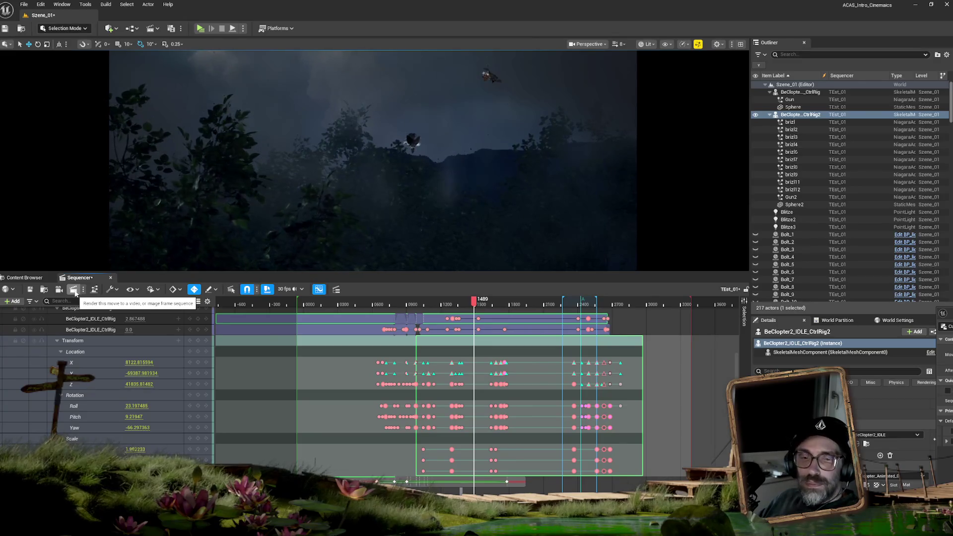
left_click(74, 291)
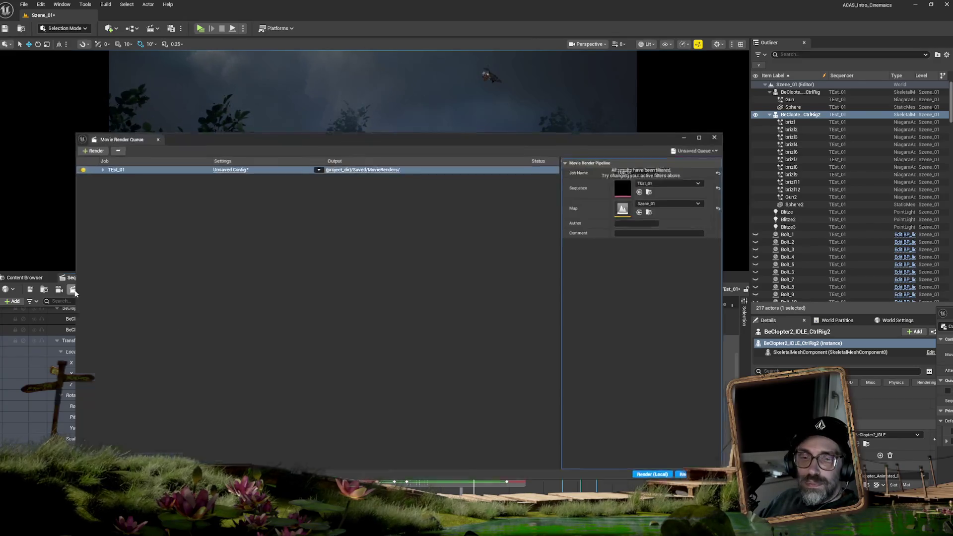
Give the TEst_01 job a custom 30 fps output frame rate and pick a new output directory.
left_click(240, 167)
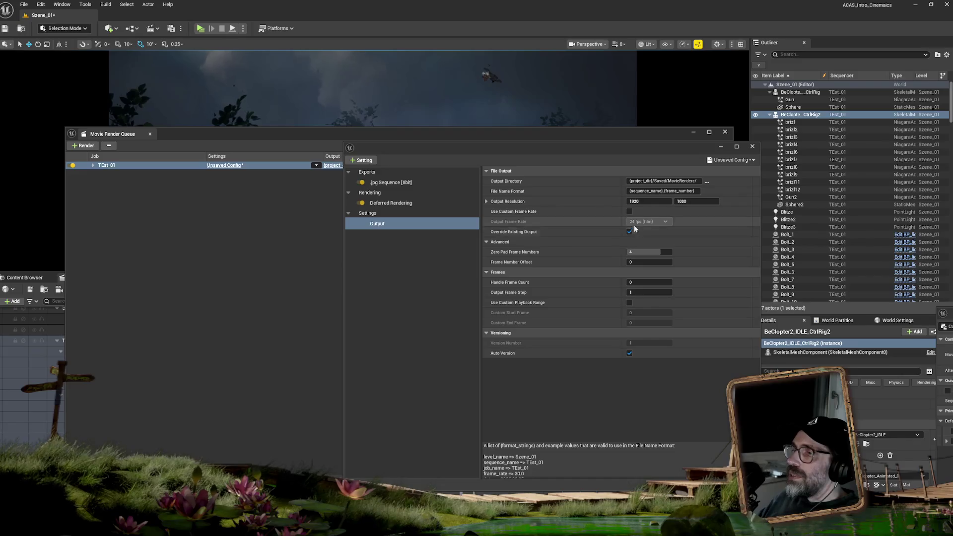
left_click(628, 211)
left_click(647, 222)
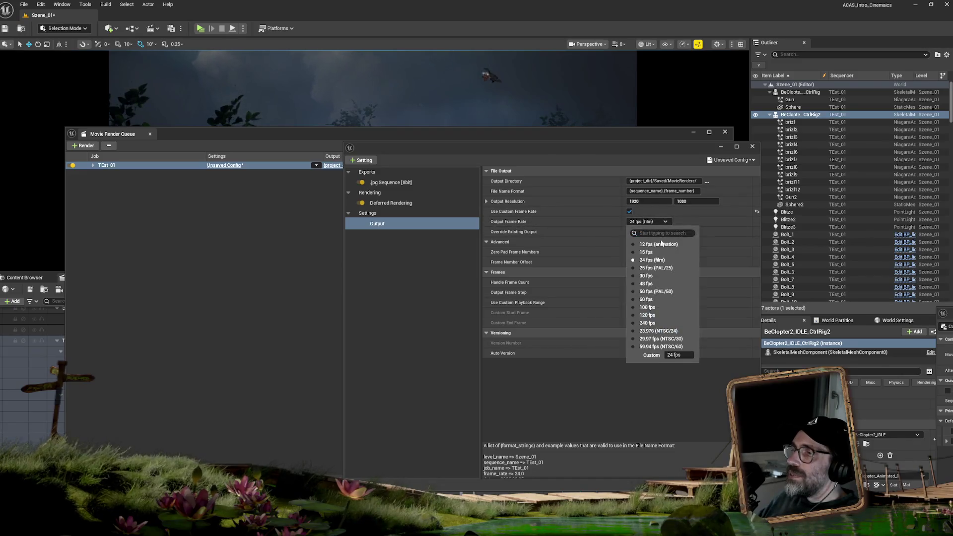
left_click(654, 275)
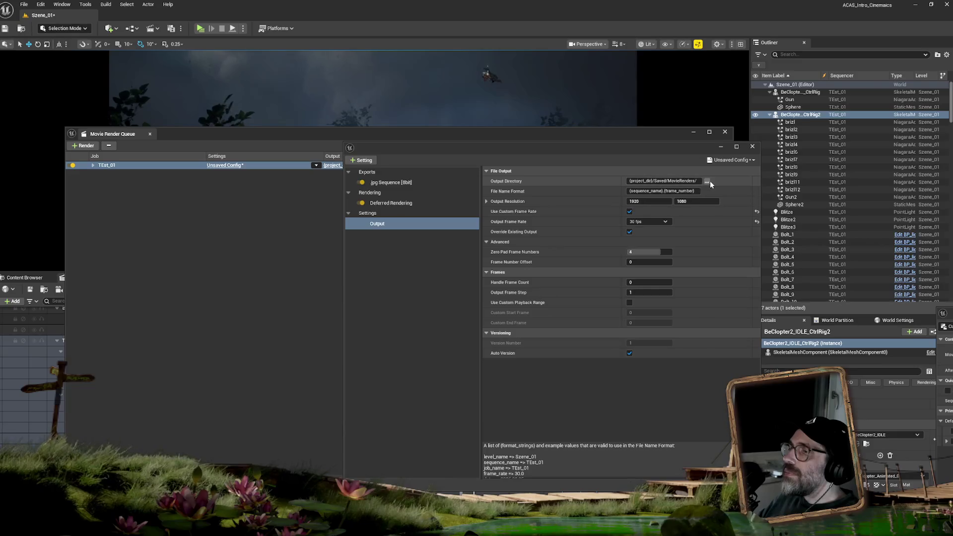
left_click(707, 181)
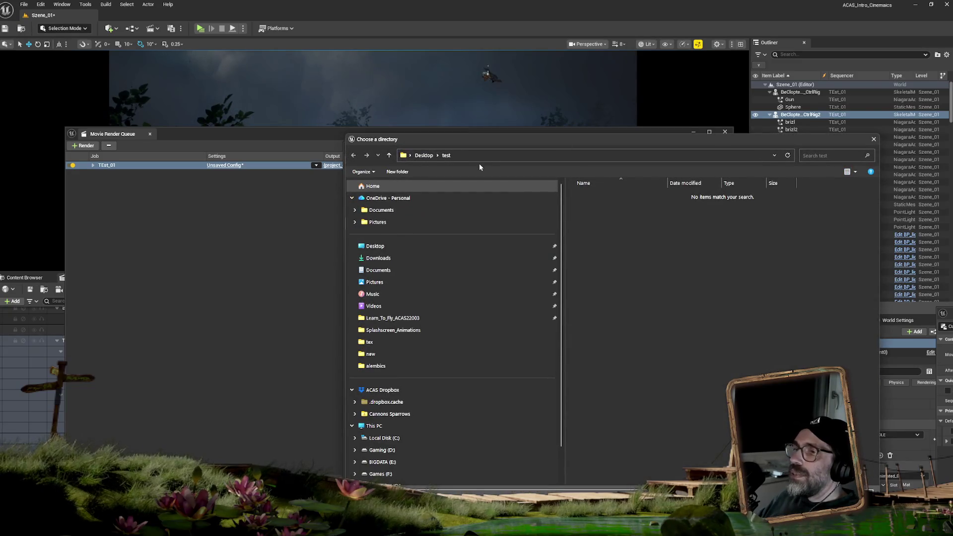
Create an IntroRenderings folder in Learn_To_Fly_ACAS22003/03_OUTPUT/INTERN and enter it.
left_click(383, 319)
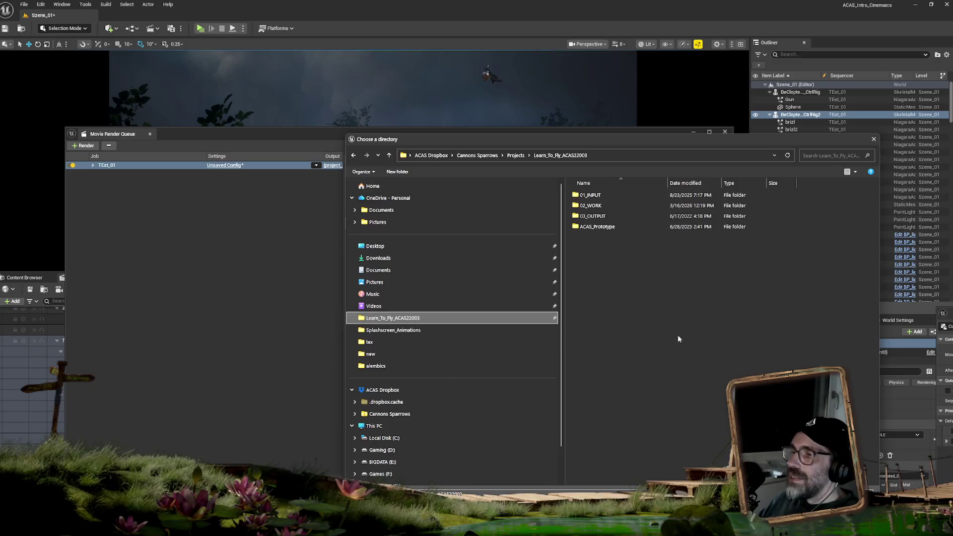
double_click(593, 215)
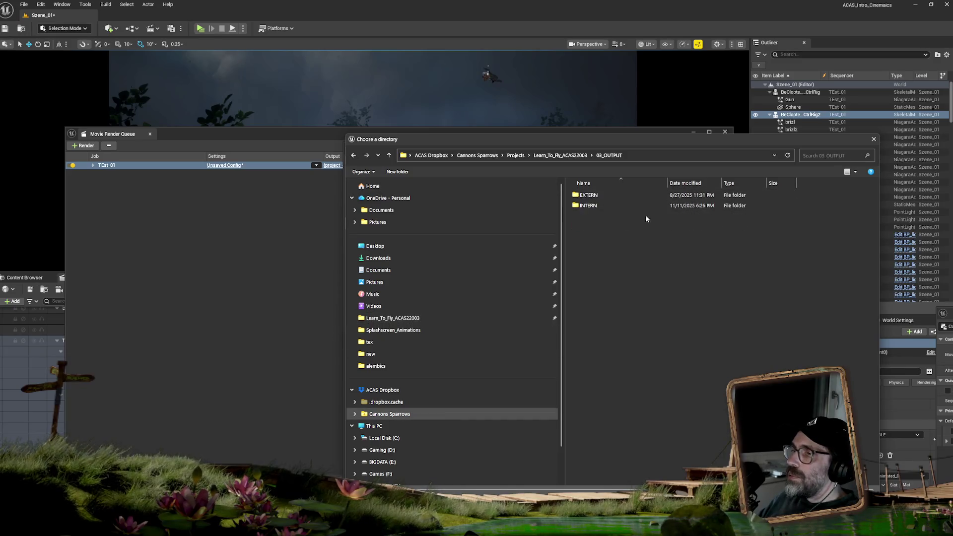
double_click(588, 206)
left_click(397, 172)
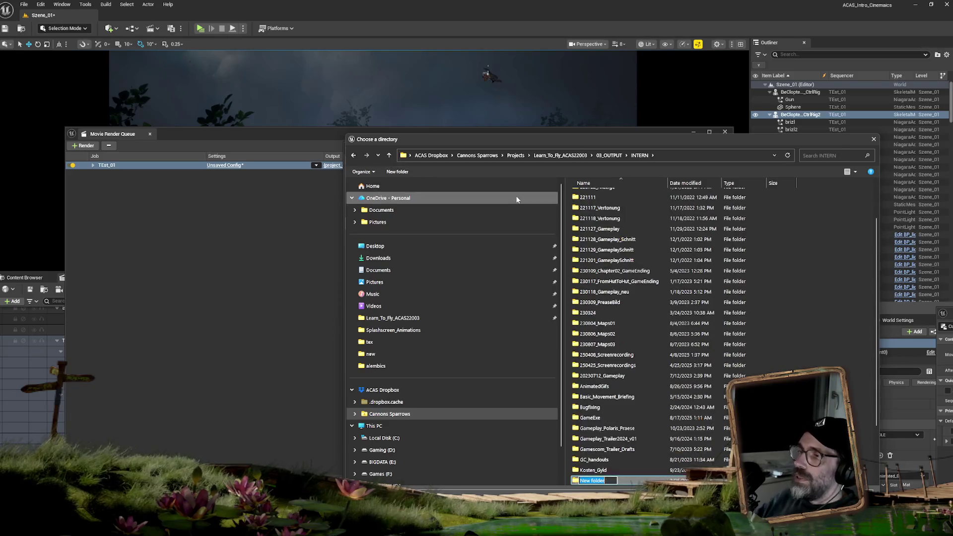
type("intro")
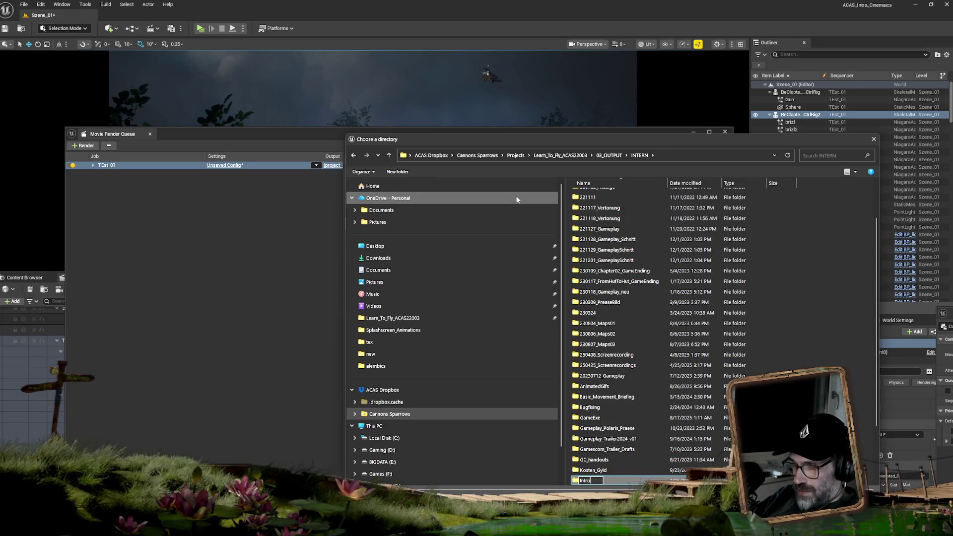
type("Renderin")
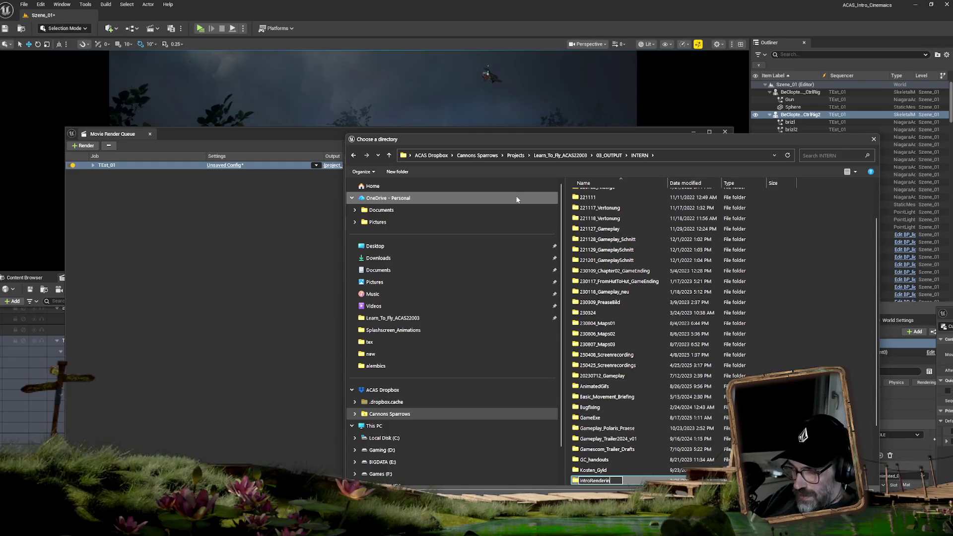
type("gs")
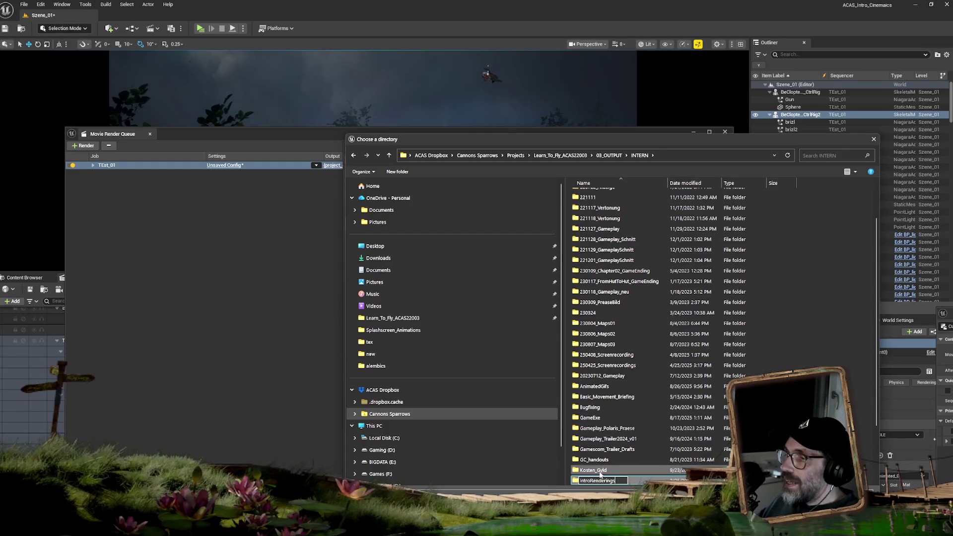
key("Return")
double_click(602, 483)
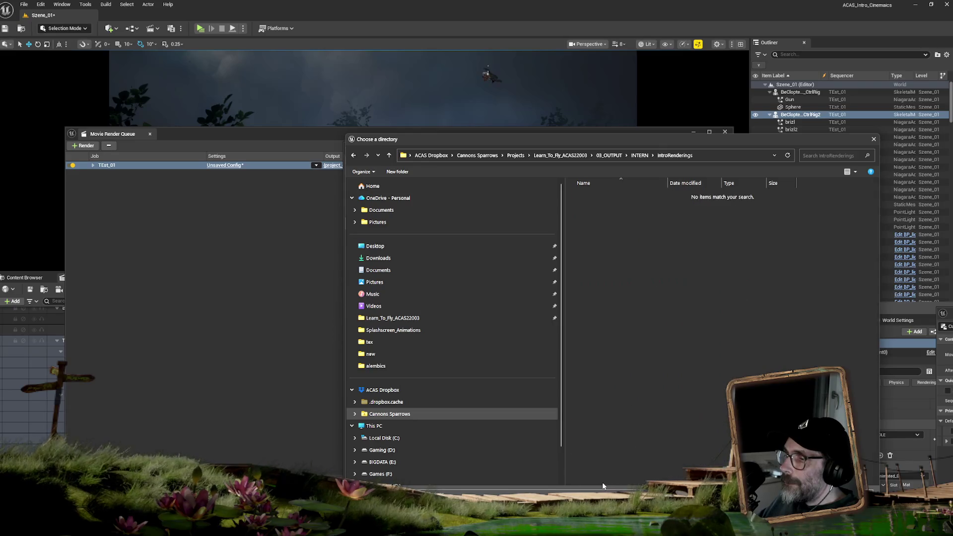
Add an Intro_V01 subfolder and accept it as the output directory.
left_click(397, 171)
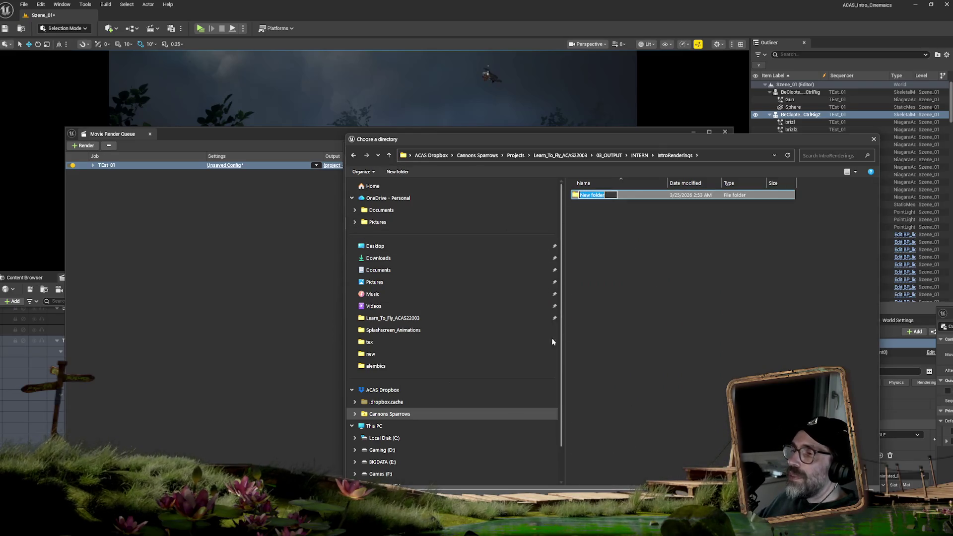
type("Int")
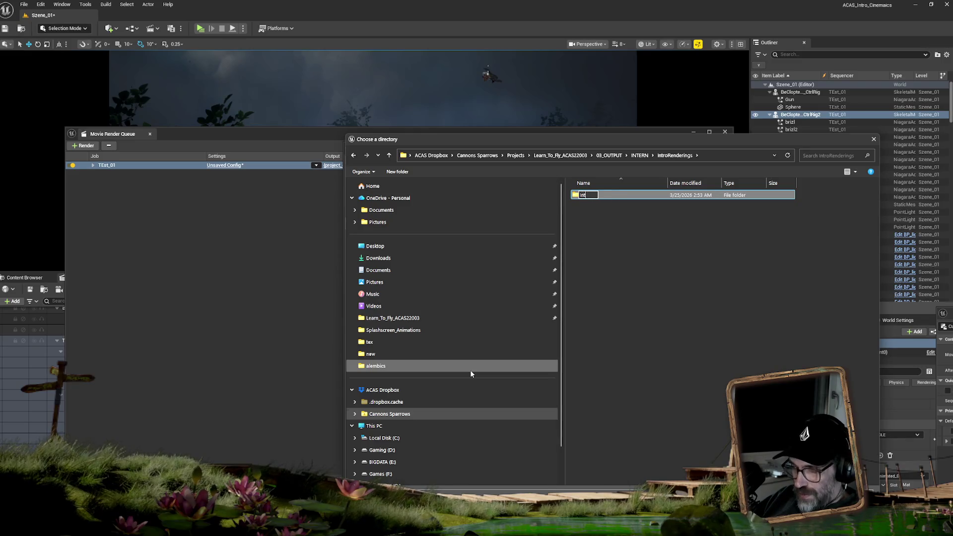
type("ro_V01")
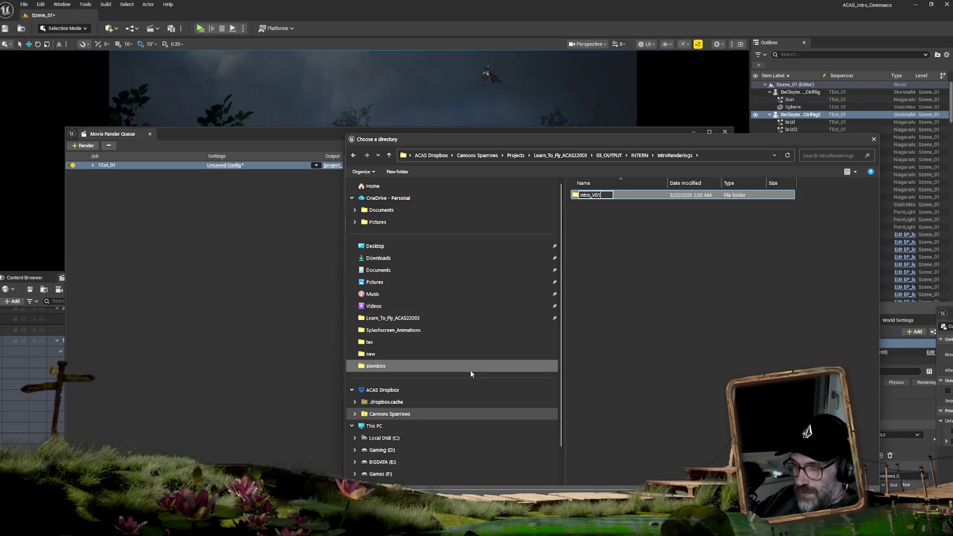
key("Return")
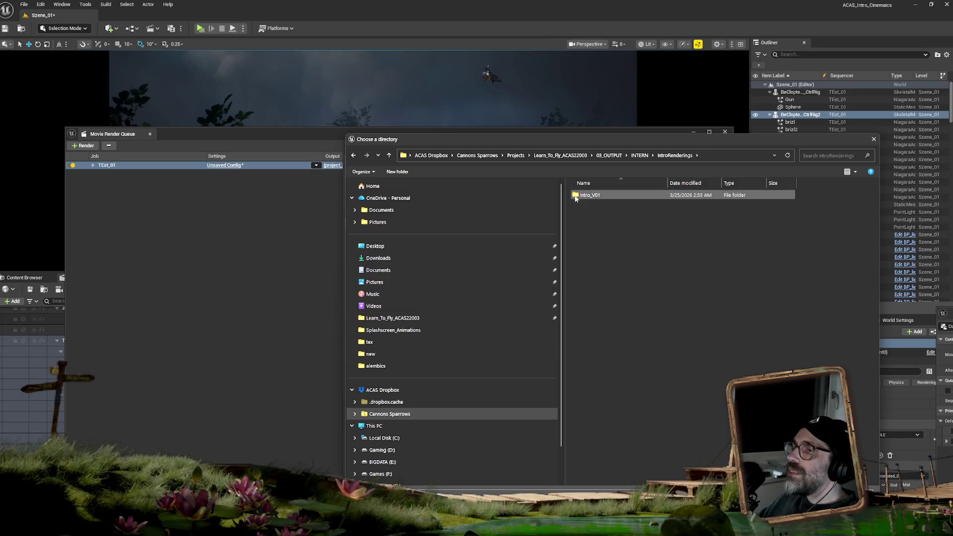
double_click(575, 198)
key("Return")
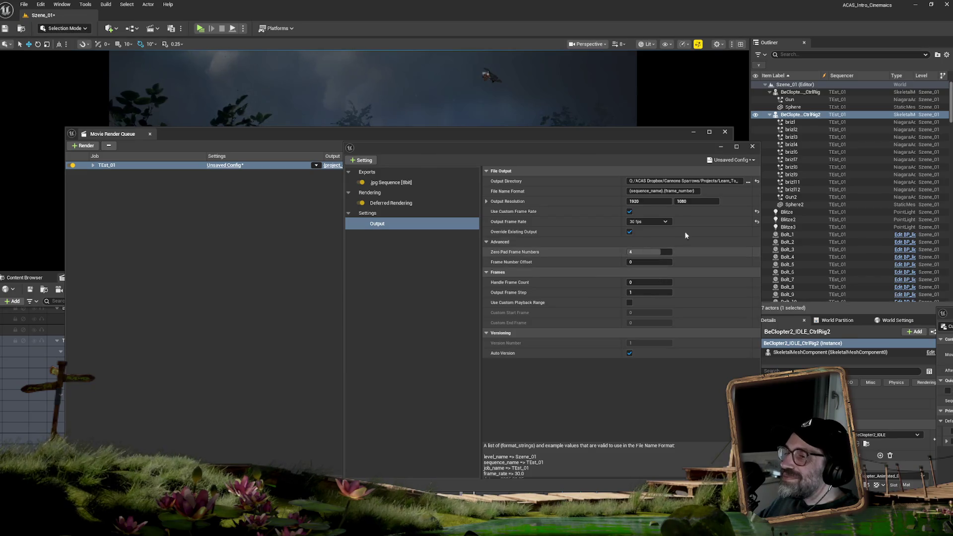
Add an Anti-aliasing setting overridden with a Temporal Sample Count of 10.
left_click(367, 161)
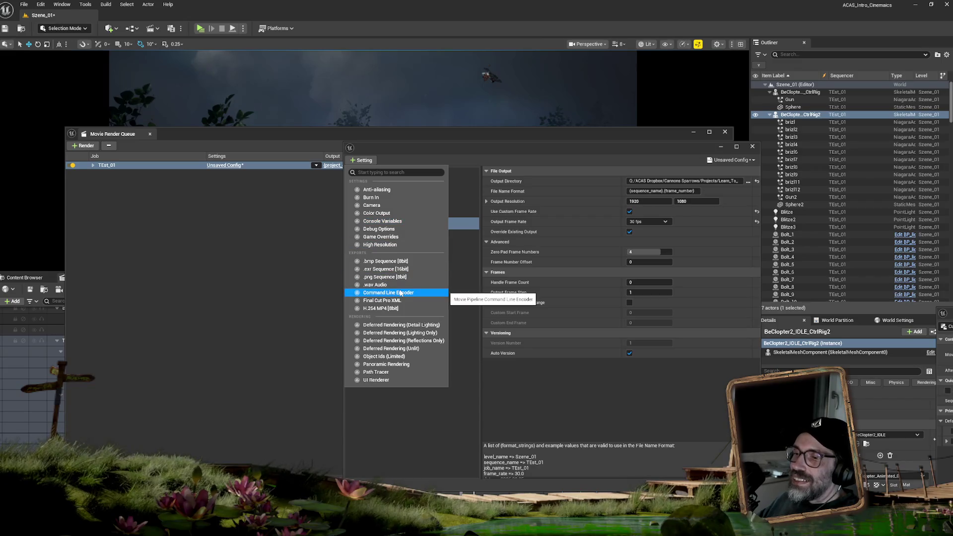
left_click(377, 189)
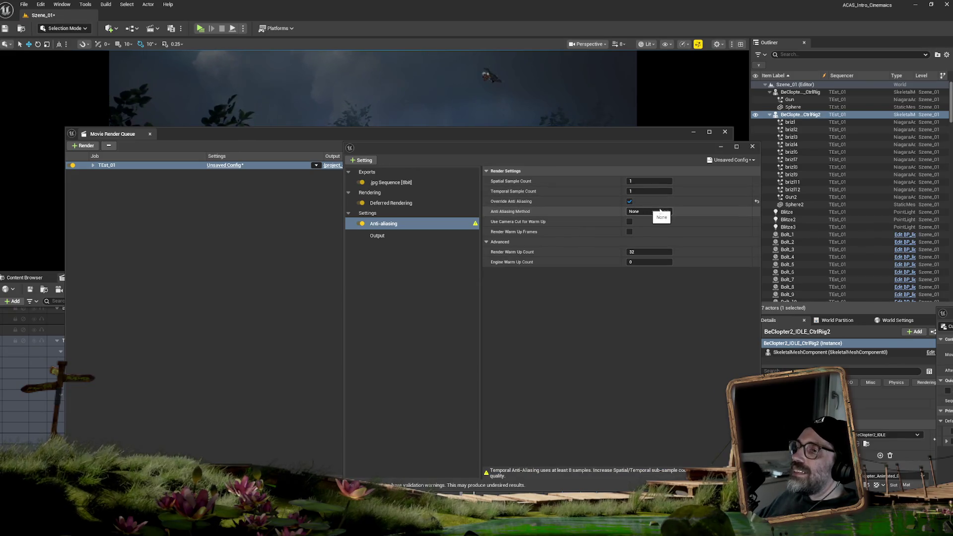
left_click(629, 201)
left_click(644, 192)
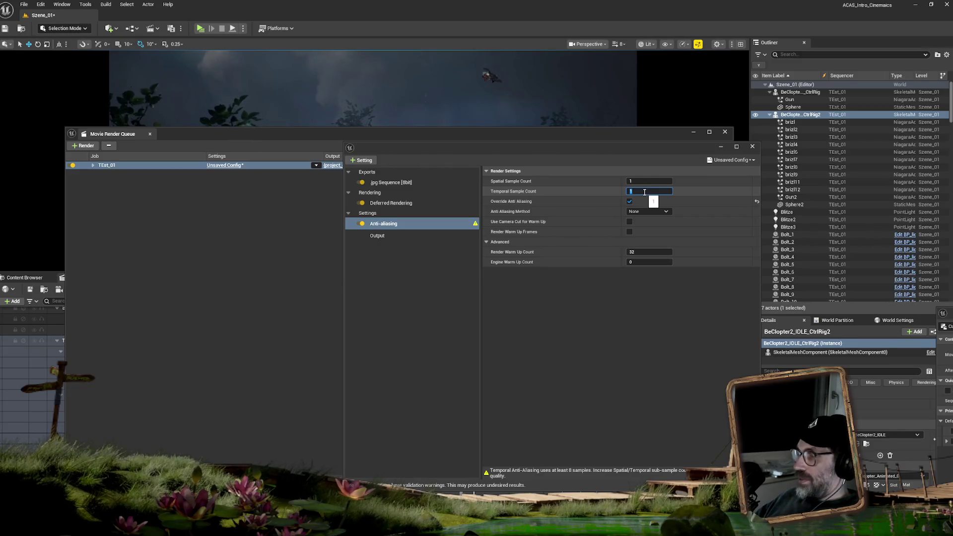
type("10")
key("Return")
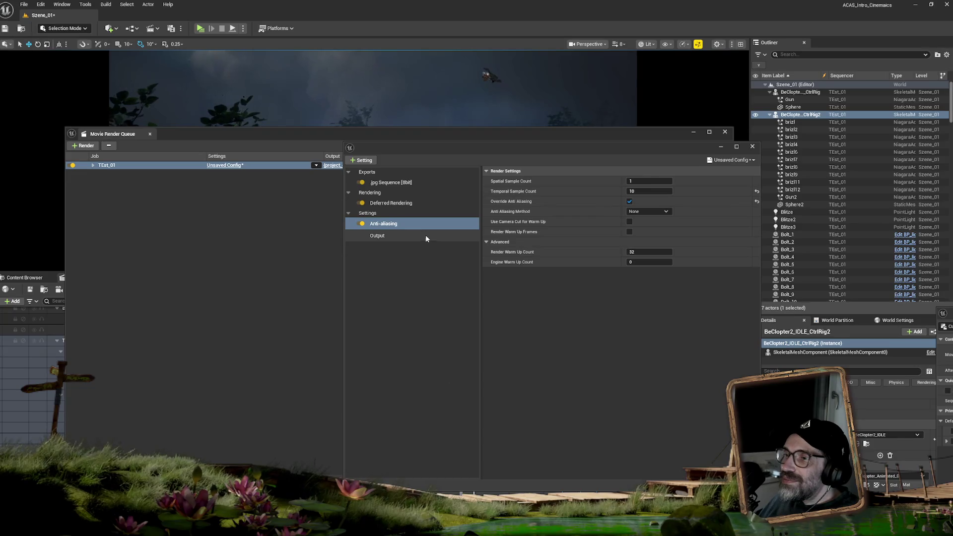
Add a .png Sequence [8bit] export, disable the .jpg Sequence, and accept the settings.
left_click(410, 204)
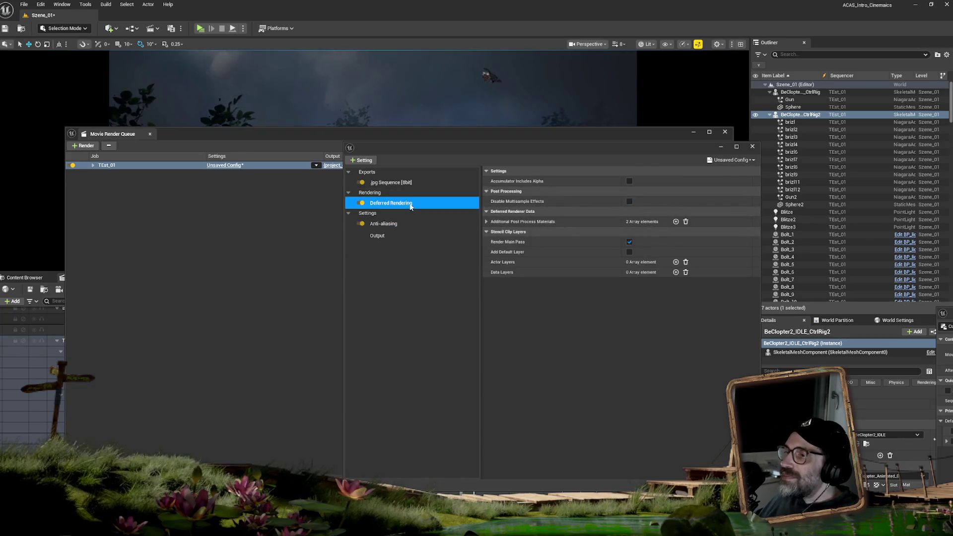
left_click(386, 225)
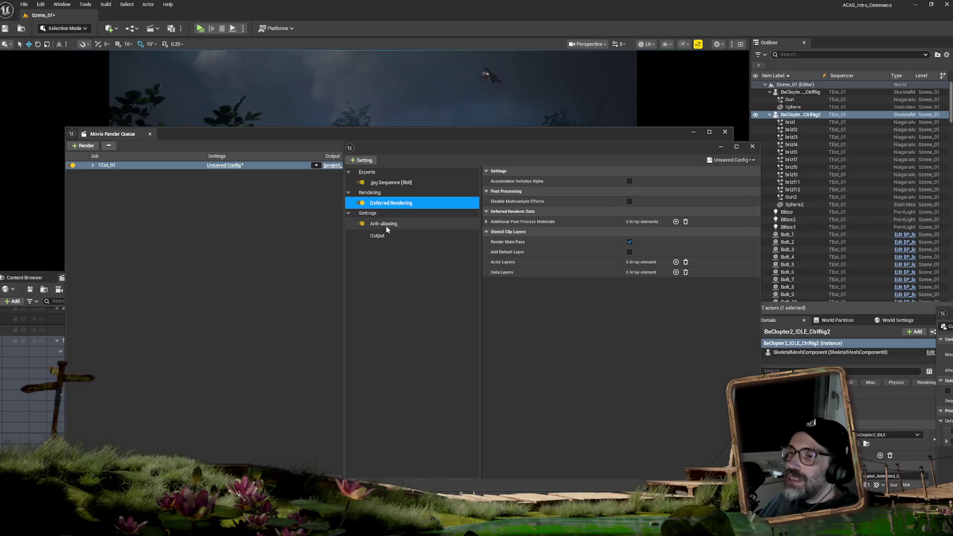
left_click(367, 161)
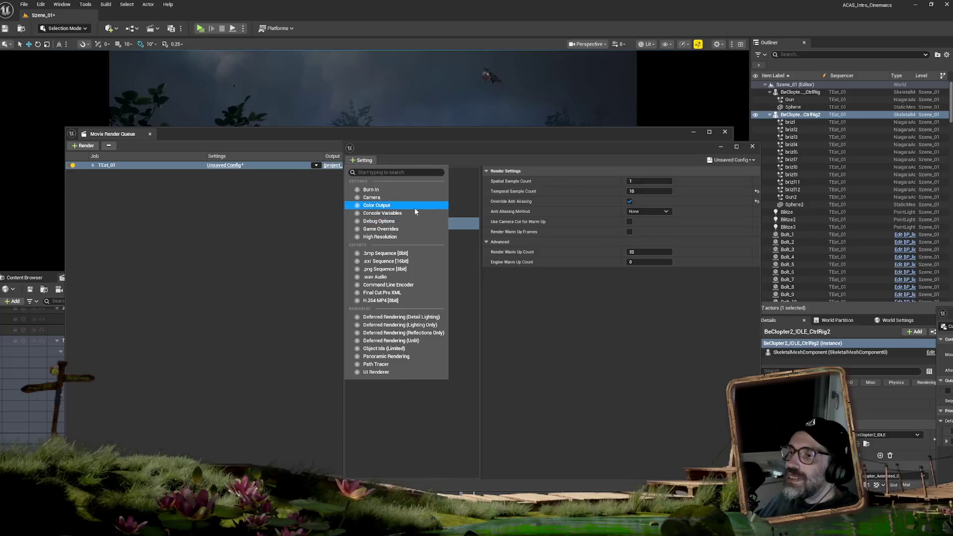
left_click(400, 272)
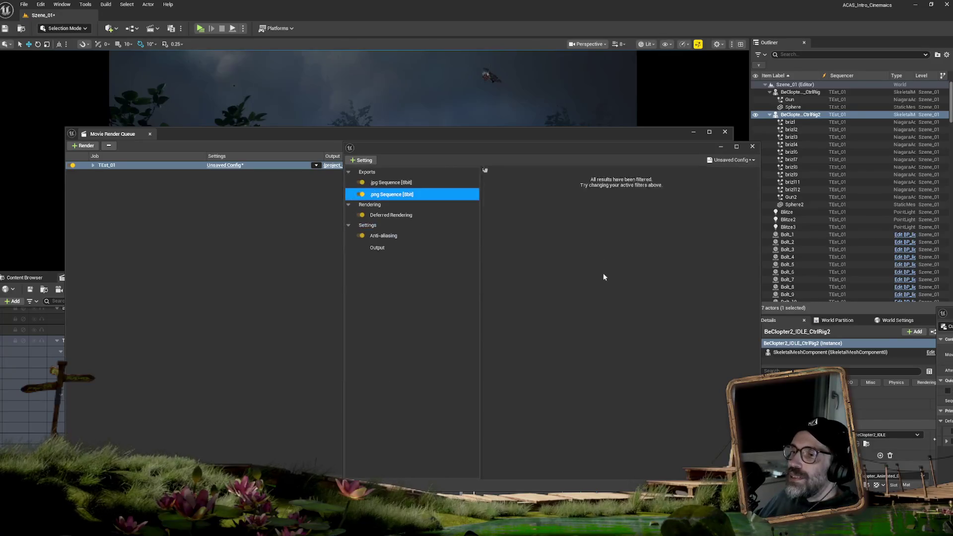
left_click(363, 182)
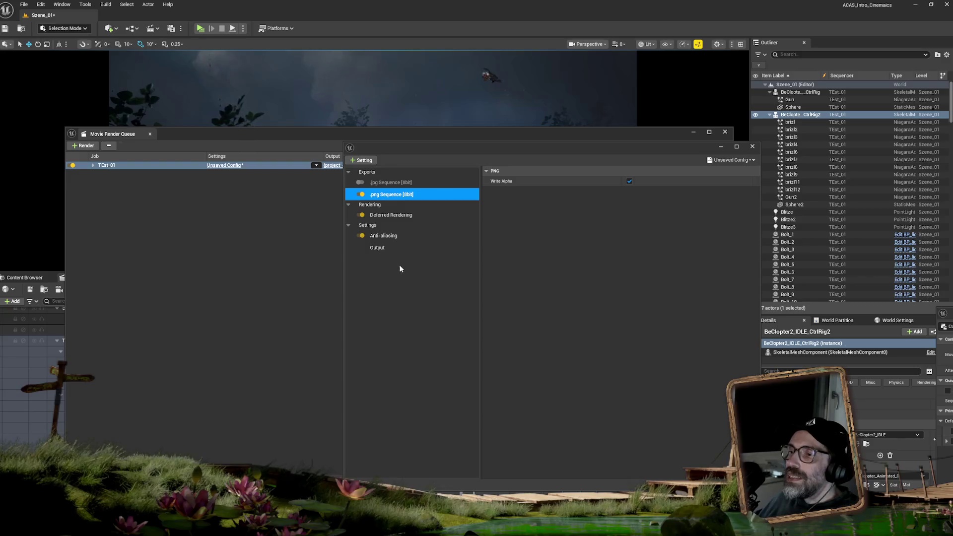
left_click(387, 236)
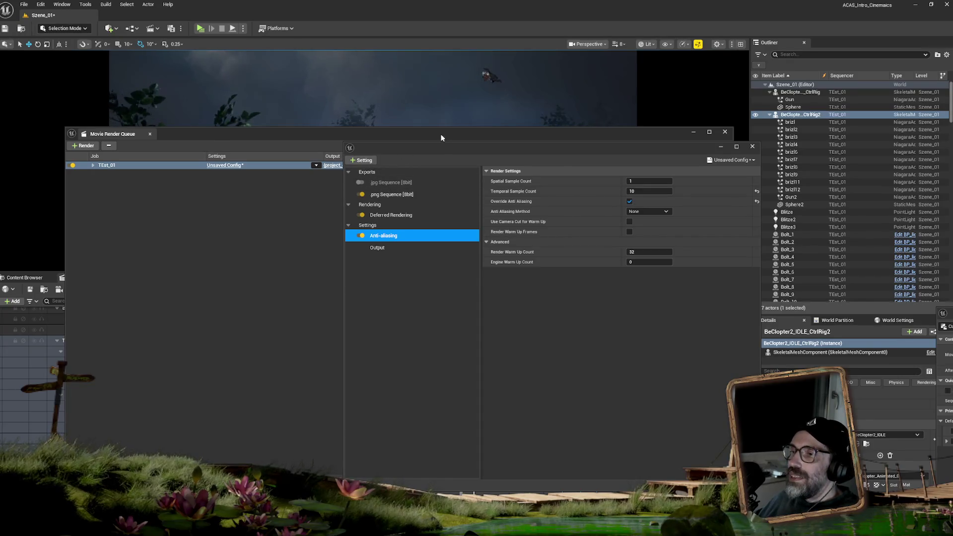
mouse_move(425, 141)
left_mouse_down()
mouse_move(454, 280)
mouse_move(351, 259)
mouse_move(462, 158)
mouse_move(620, 250)
mouse_move(634, 274)
mouse_move(943, 215)
left_mouse_up()
left_click(740, 470)
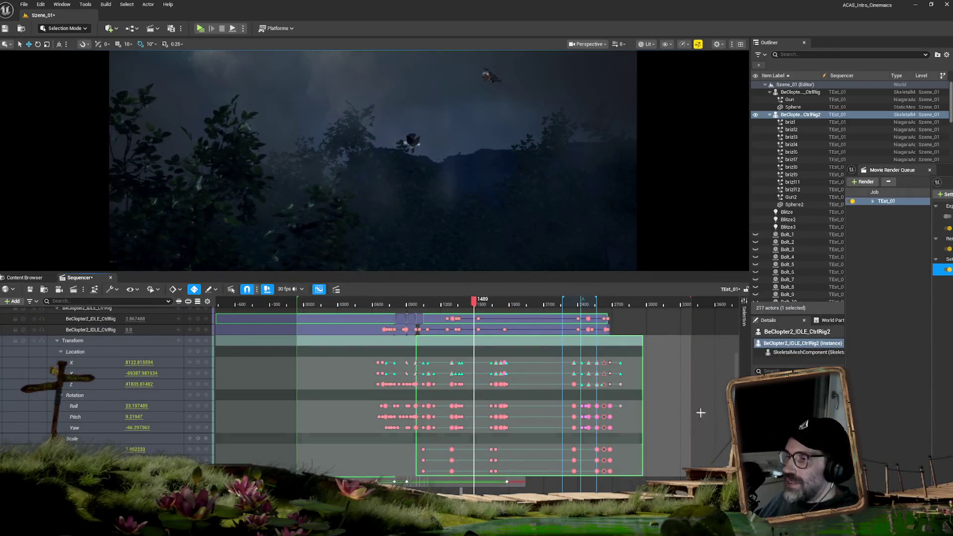
Enlarge the Sequencer, extend the playback end slightly, and move the playhead near frame 3104.
left_click_drag(736, 370, 736, 318)
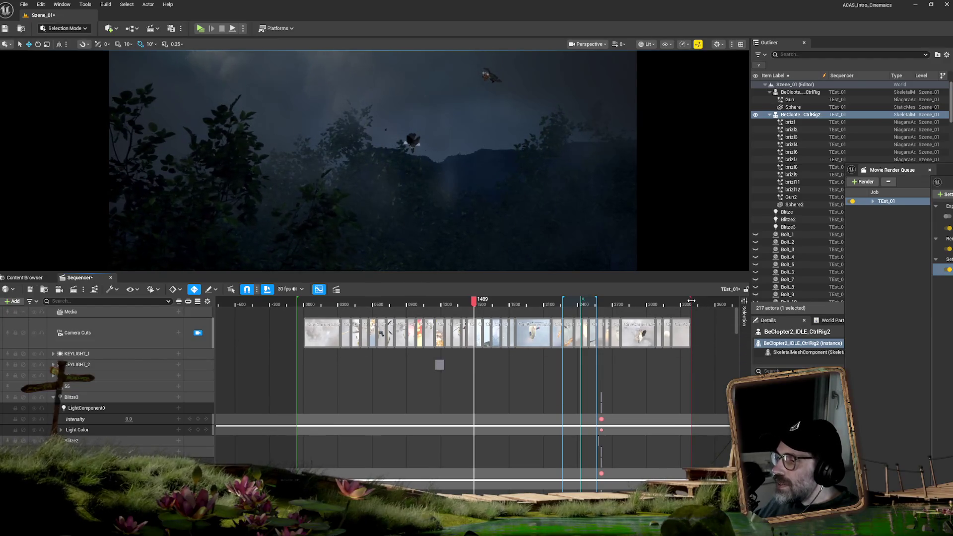
mouse_move(691, 301)
left_mouse_down()
mouse_move(700, 303)
mouse_move(691, 303)
left_mouse_up()
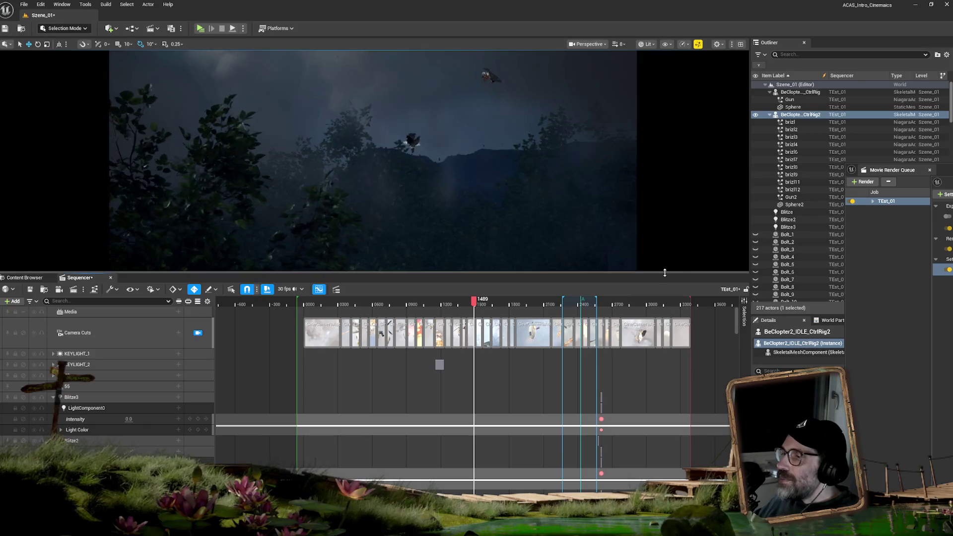
left_click_drag(664, 273, 663, 197)
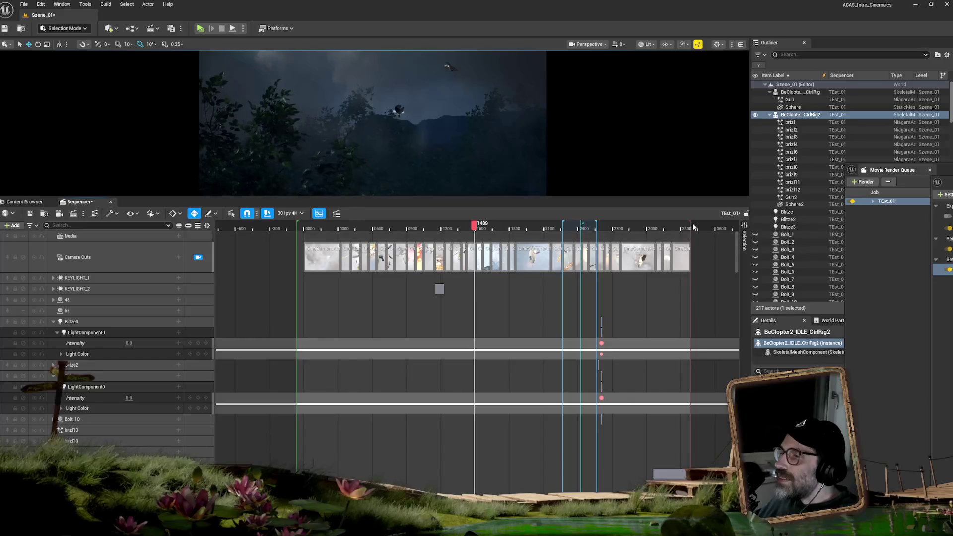
mouse_move(679, 224)
left_mouse_down()
mouse_move(691, 226)
mouse_move(659, 225)
left_mouse_up()
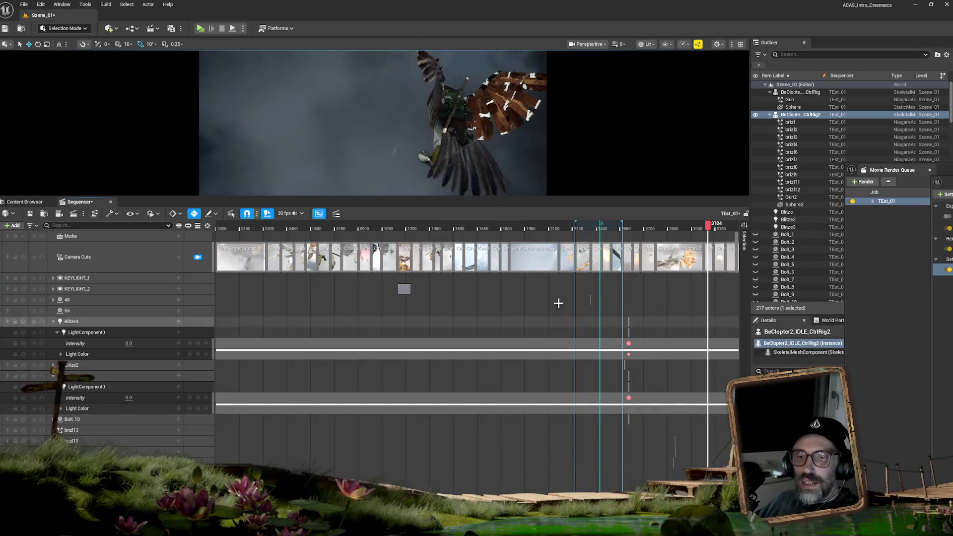
mouse_move(943, 182)
left_mouse_down()
mouse_move(656, 153)
mouse_move(515, 172)
left_mouse_up()
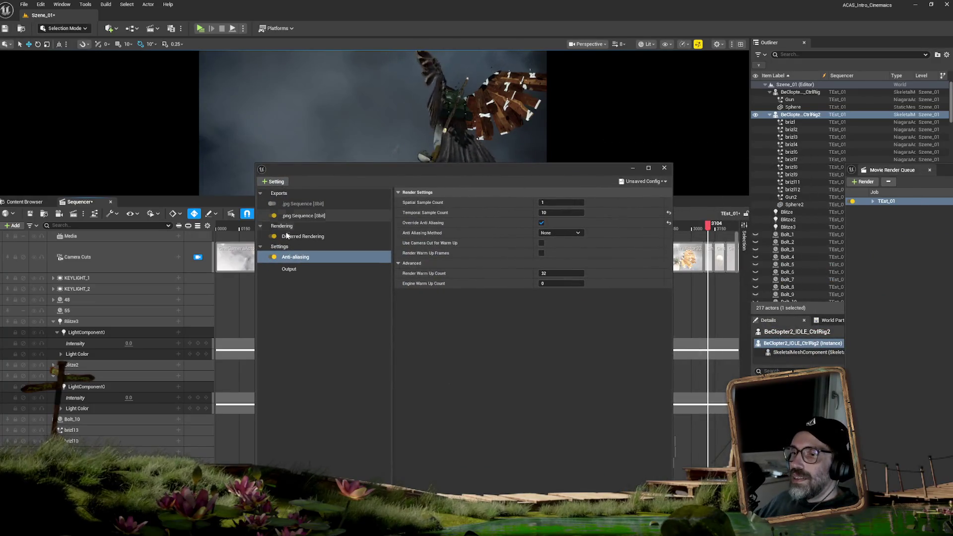
Leave Use Custom Playback Range off in the job's Output settings.
left_click(292, 268)
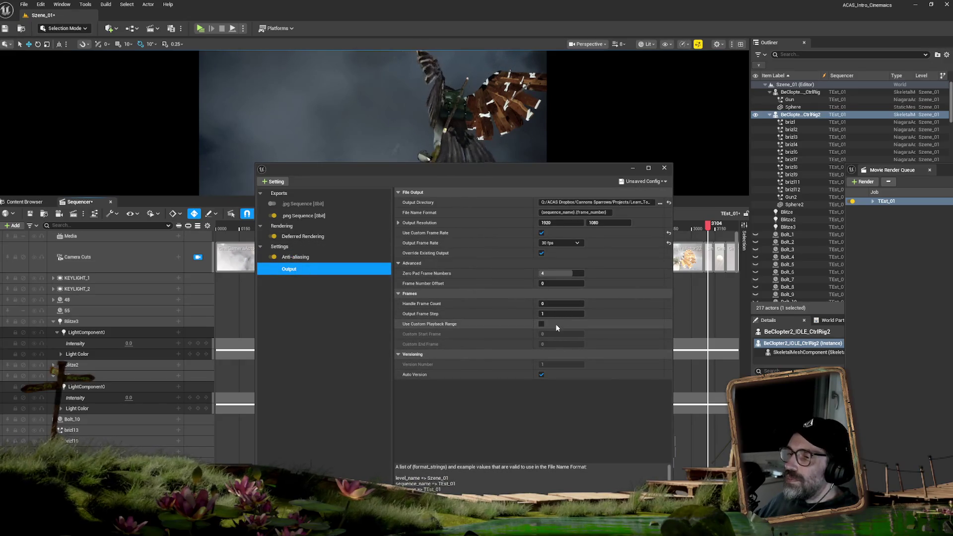
left_click(541, 323)
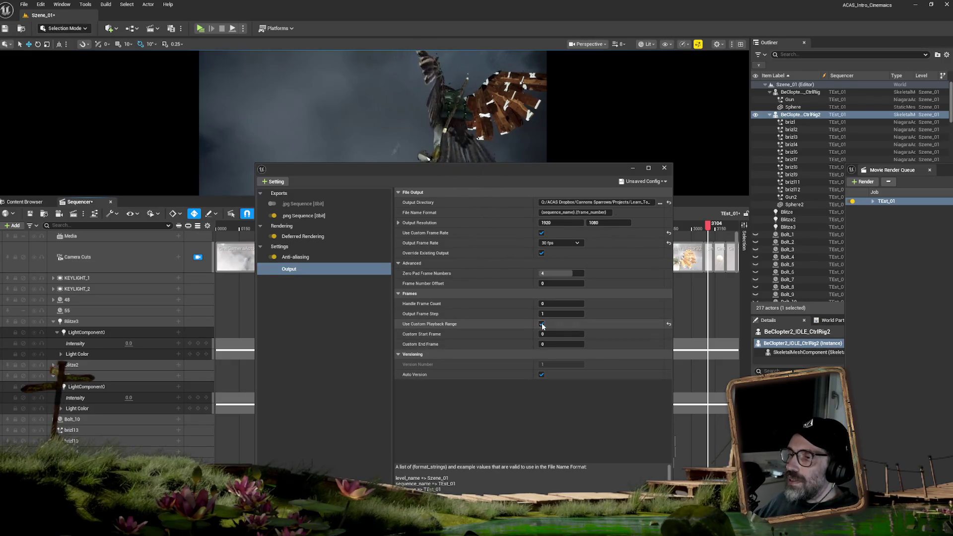
left_click(542, 324)
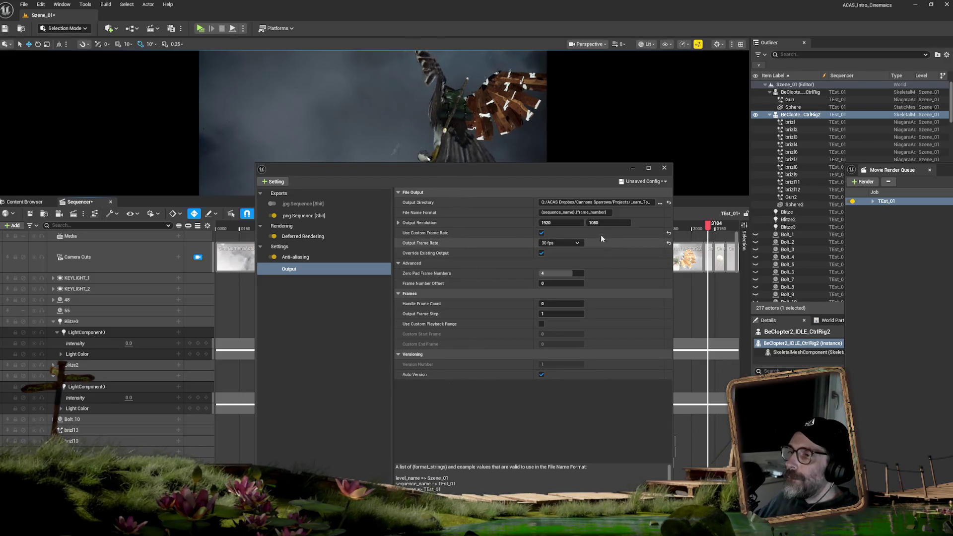
left_click_drag(540, 171, 660, 152)
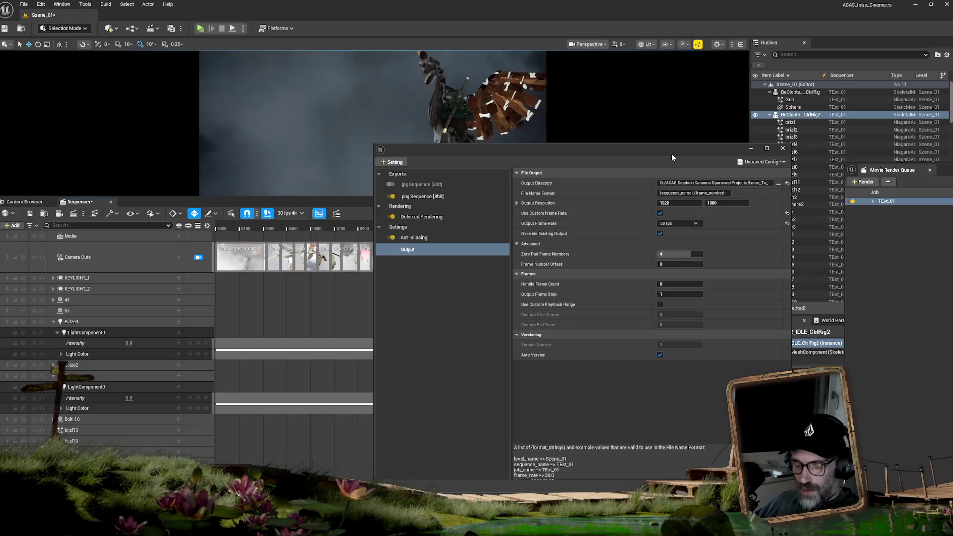
Save the Szene_01 level and accept the render job's settings.
left_click(24, 4)
left_click(63, 114)
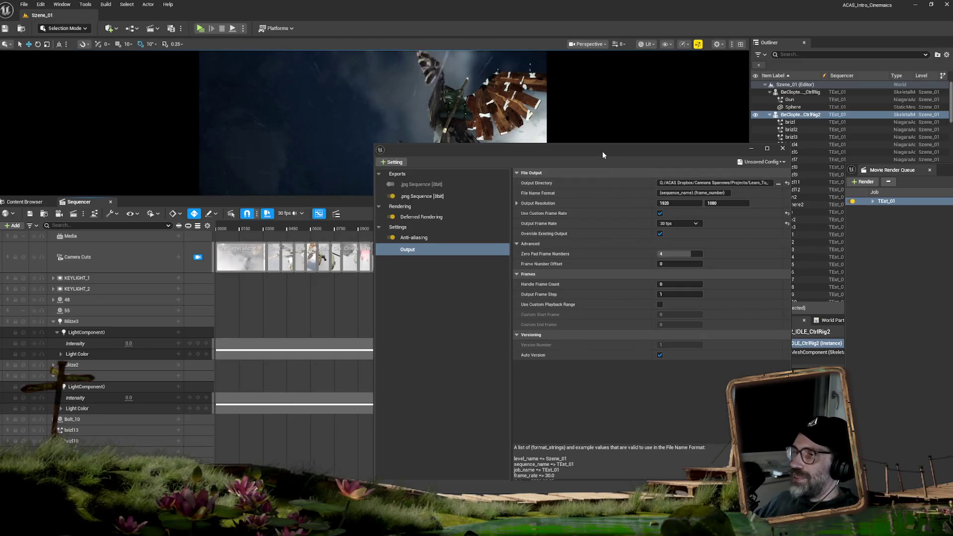
mouse_move(602, 154)
left_mouse_down()
mouse_move(421, 185)
mouse_move(567, 95)
left_mouse_up()
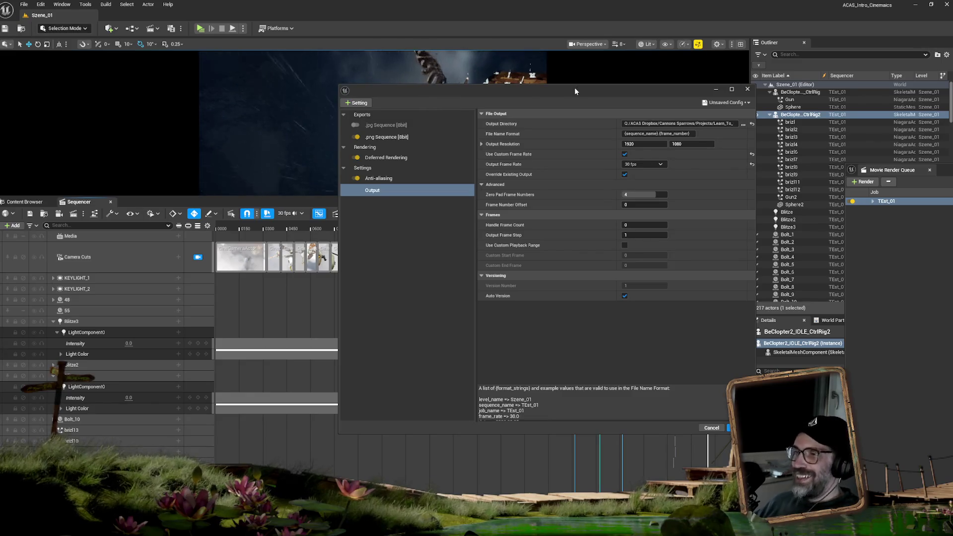
left_click_drag(575, 91, 409, 78)
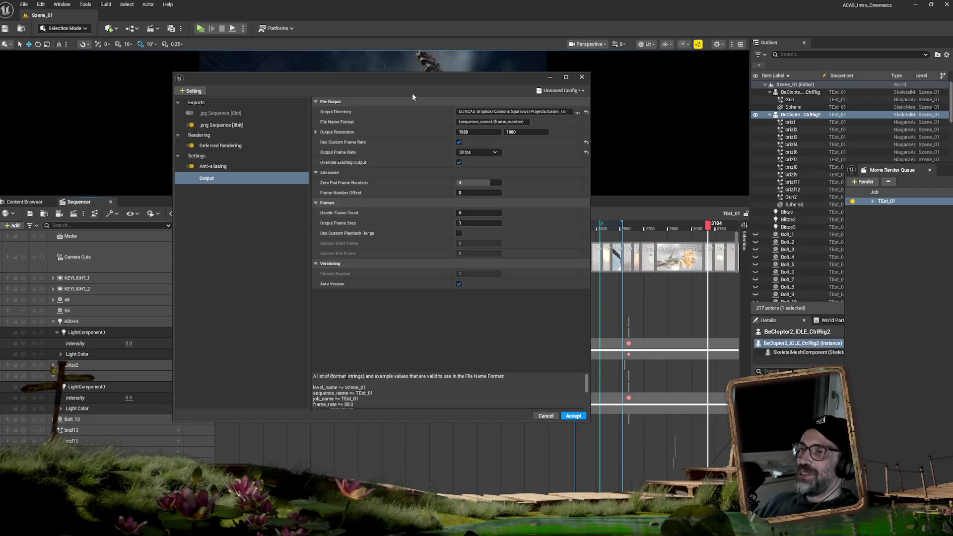
left_click_drag(404, 85, 438, 88)
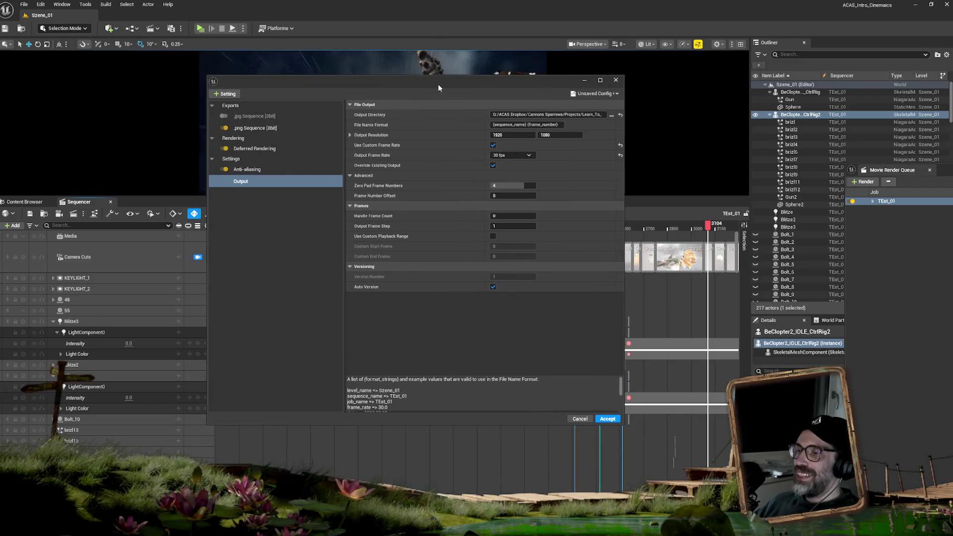
left_click(607, 419)
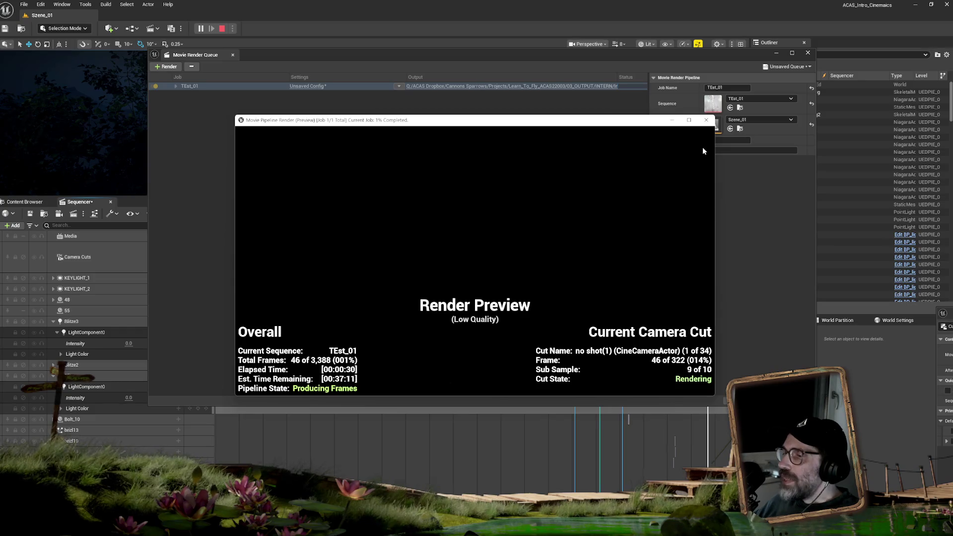
Stop the TEst_01 render partway by closing its preview window.
left_click(706, 120)
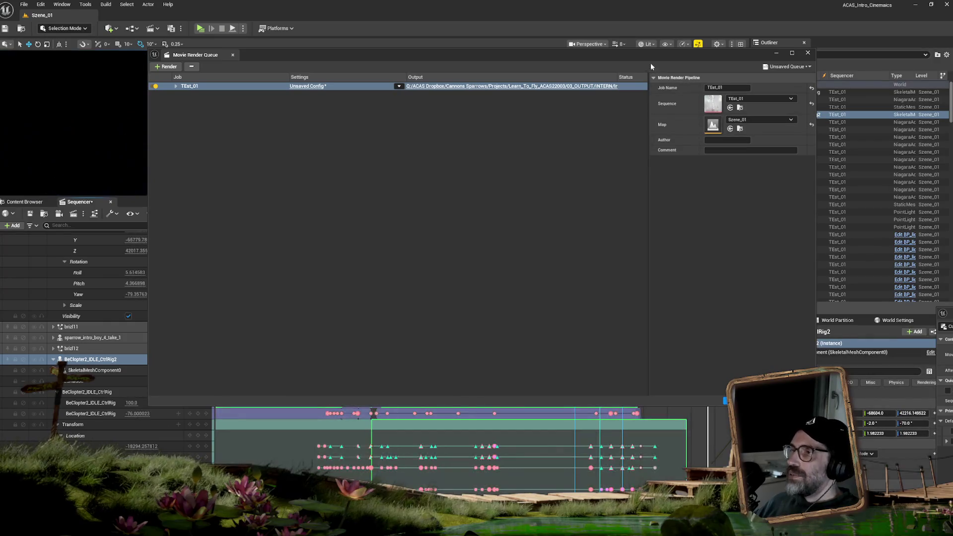
Dock the render queue right, collapse the BeClopter2_IDLE_CtrlRig2 track, and rewind to frame 0.
left_click_drag(650, 58, 942, 135)
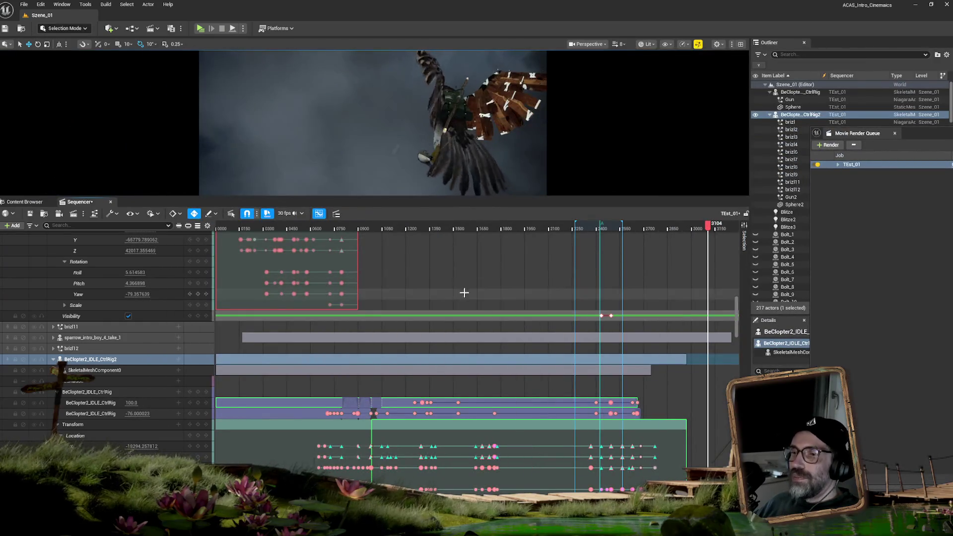
left_click(173, 30)
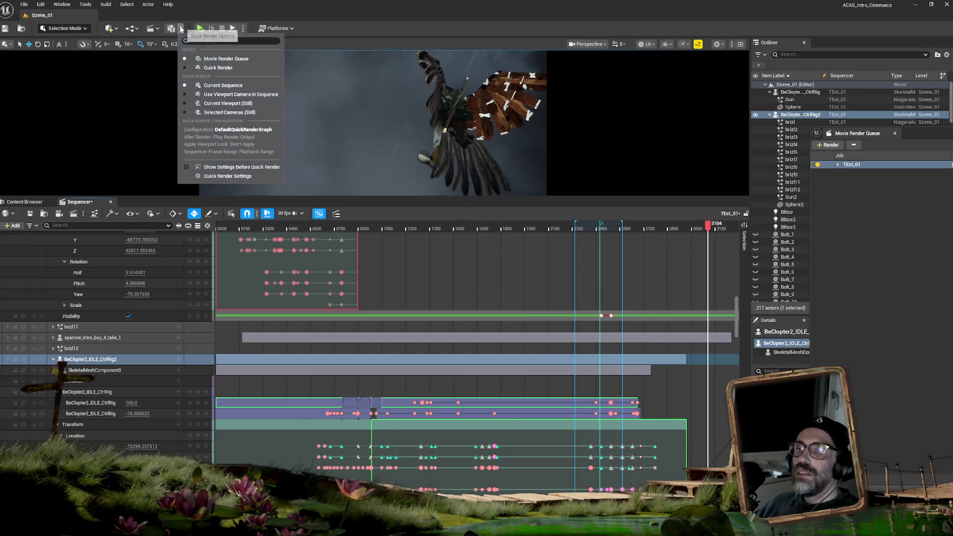
left_click(269, 78)
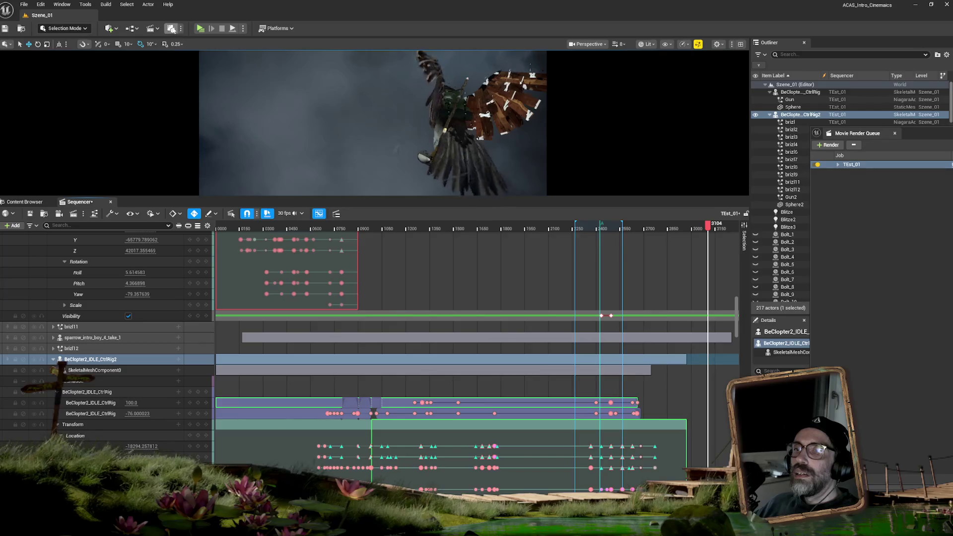
left_click(171, 28)
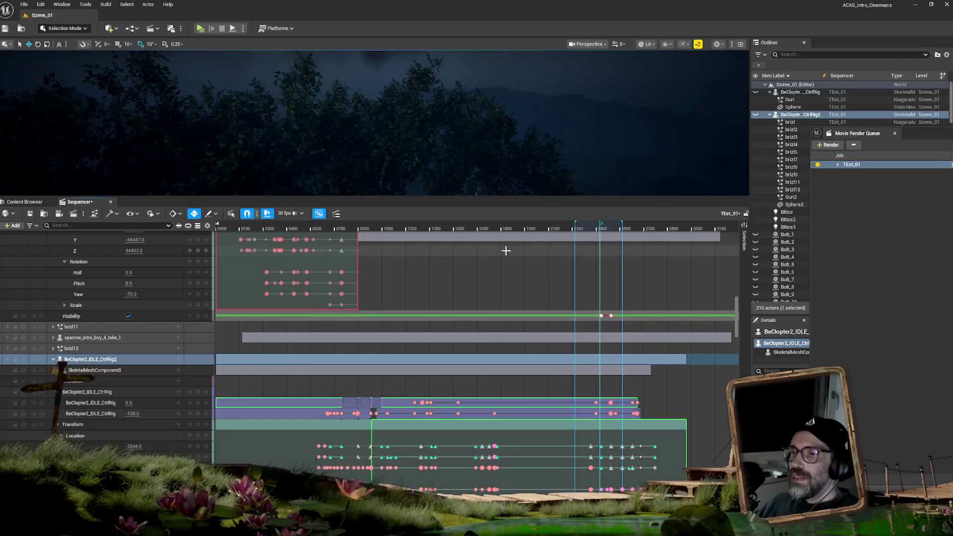
left_click(53, 359)
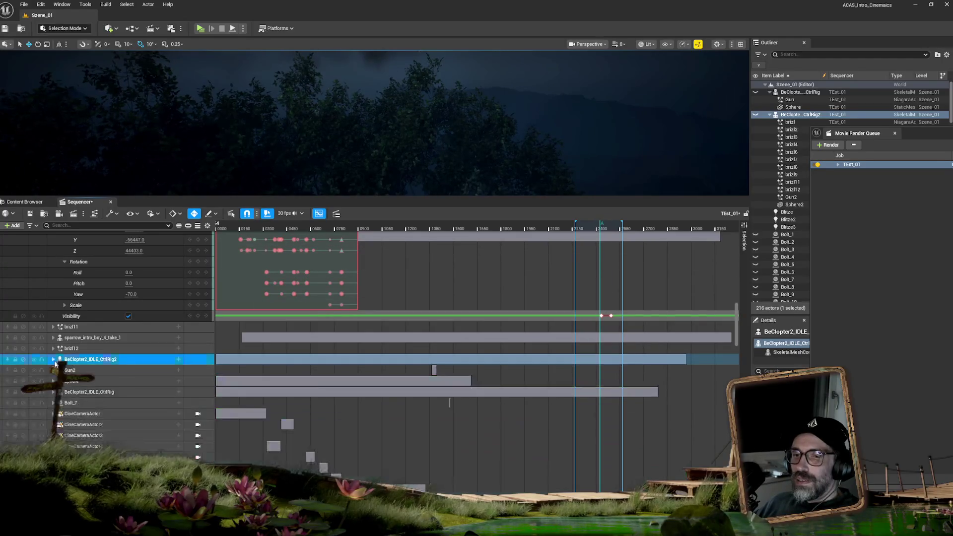
left_click_drag(738, 312, 736, 236)
left_click_drag(229, 229, 214, 229)
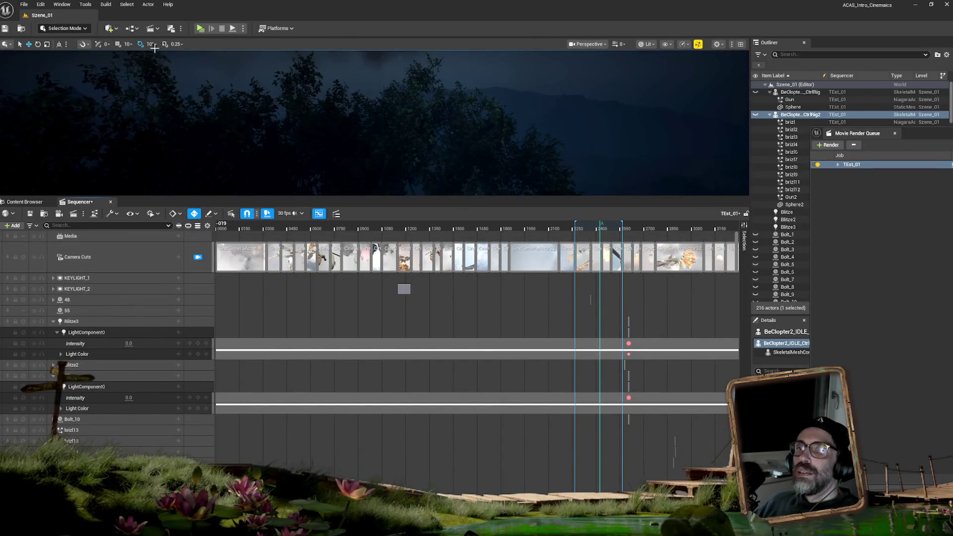
Start a Quick Render of the full sequence and move its enlarged preview to the right edge.
left_click(172, 30)
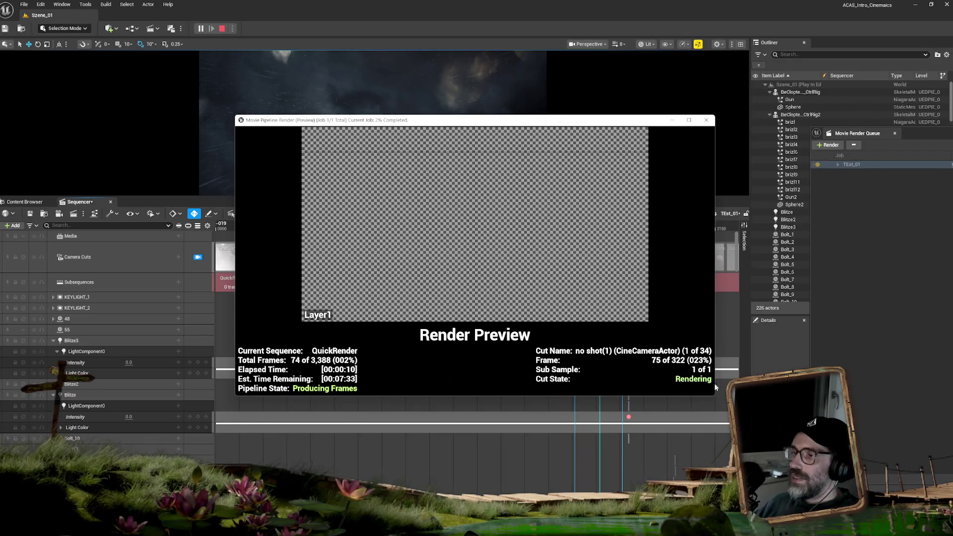
left_click_drag(710, 397, 712, 499)
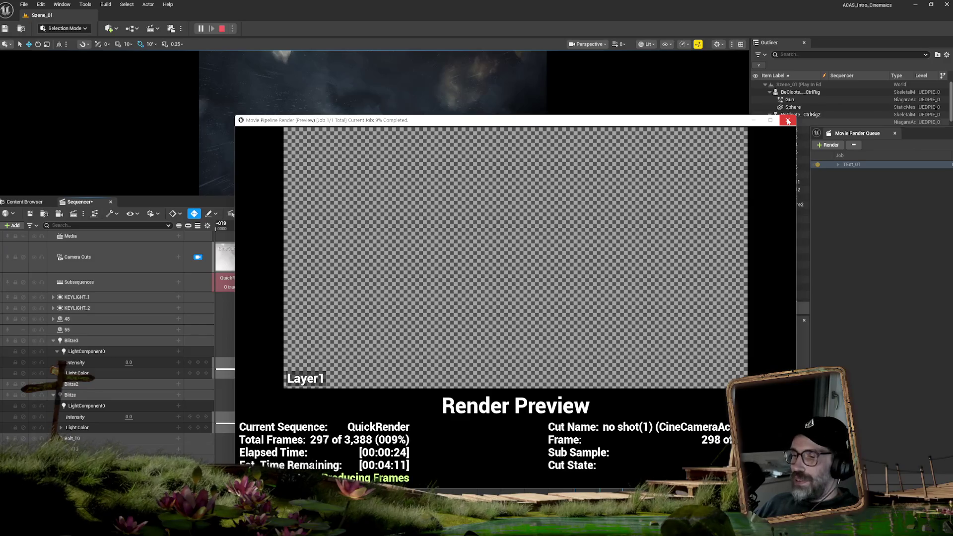
mouse_move(655, 123)
left_mouse_down()
mouse_move(856, 131)
mouse_move(952, 107)
left_mouse_up()
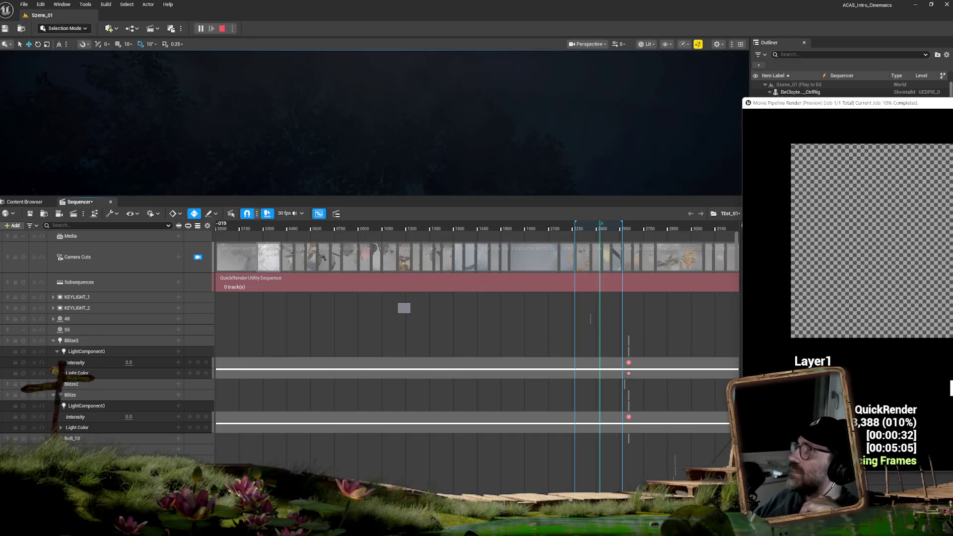
Keep the render preview centred while the render reaches 1,904 of 3,388 frames (56%).
left_click_drag(943, 103, 619, 98)
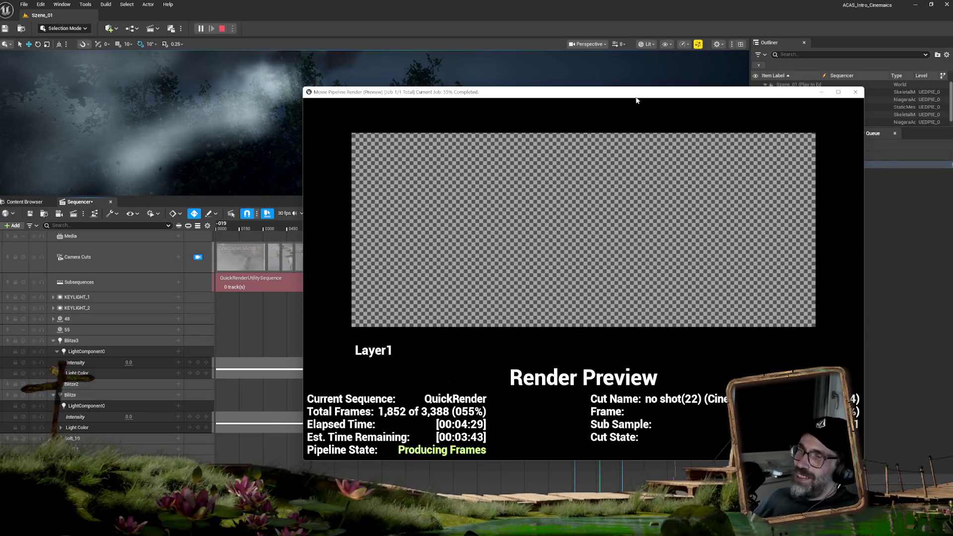
mouse_move(632, 94)
left_mouse_down()
mouse_move(663, 163)
mouse_move(482, 143)
left_mouse_up()
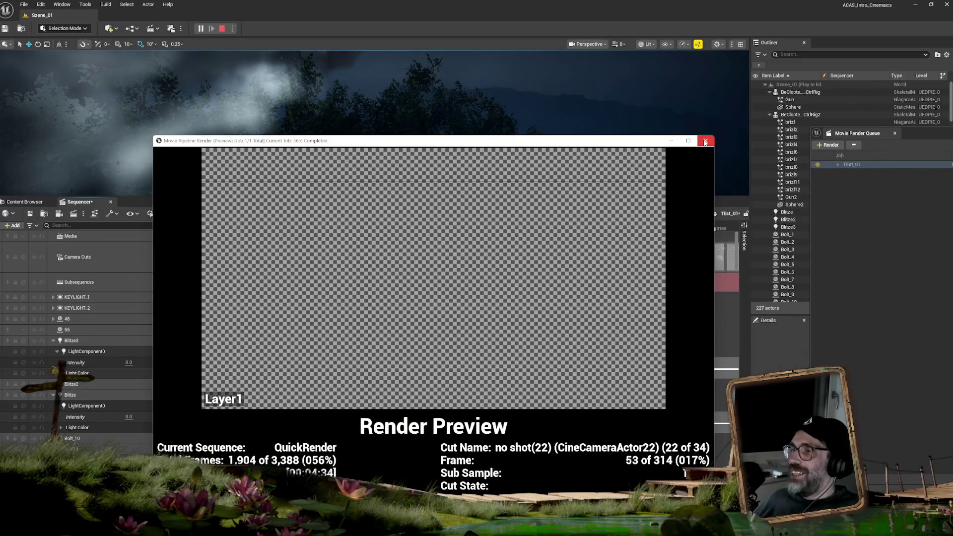
Close the render preview, enlarge the Movie Render Queue, and expand TEst_01 to list its shots.
left_click(705, 142)
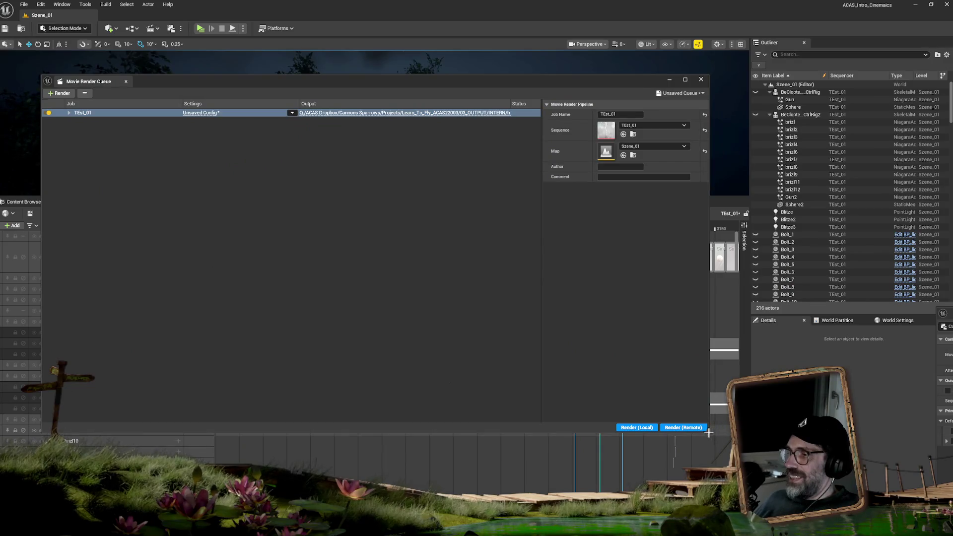
left_click_drag(708, 432, 841, 467)
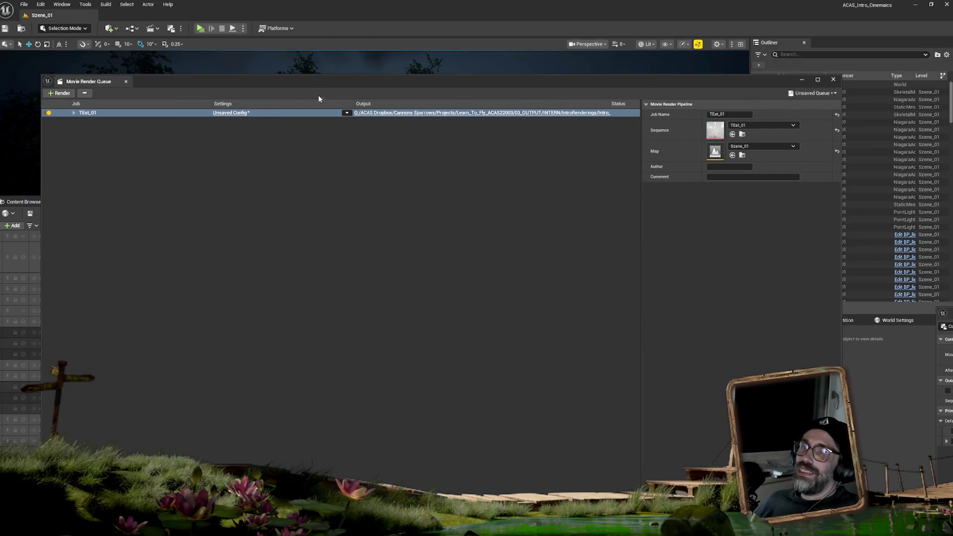
left_click_drag(311, 82, 402, 167)
left_click(291, 178)
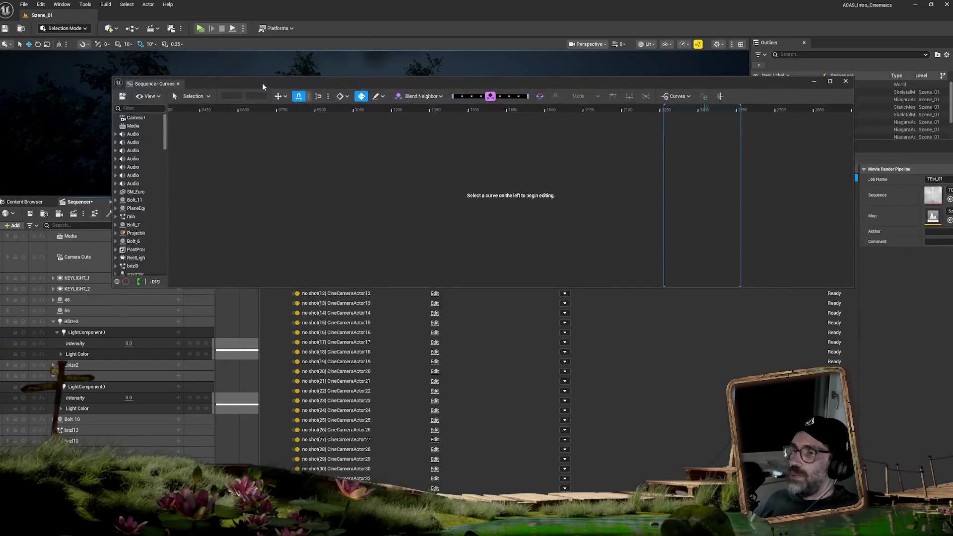
key("alt+Tab")
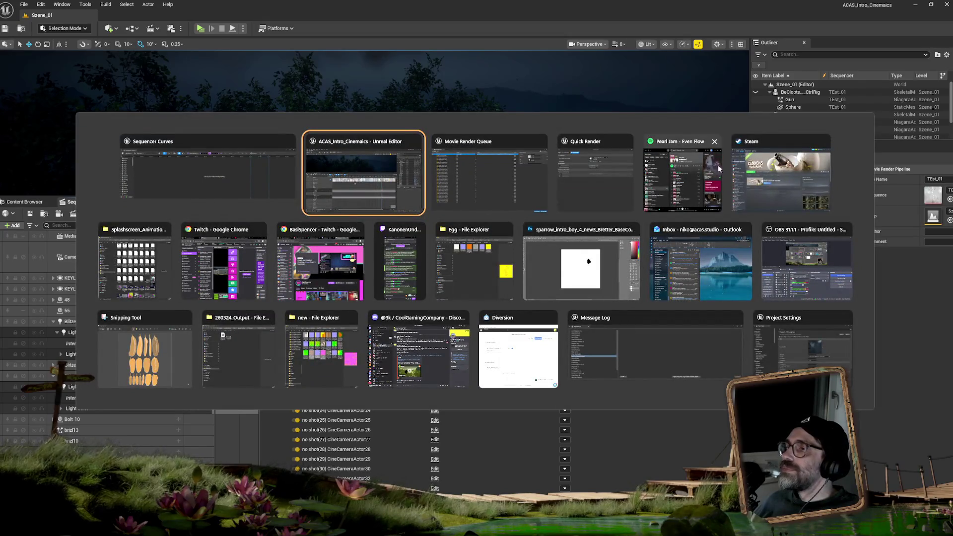
In File Explorer, go to Learn_To_Fly_ACAS22003 > 03_OUTPUT > INTERN > IntroRenderings > Intro_V01.
left_click(164, 259)
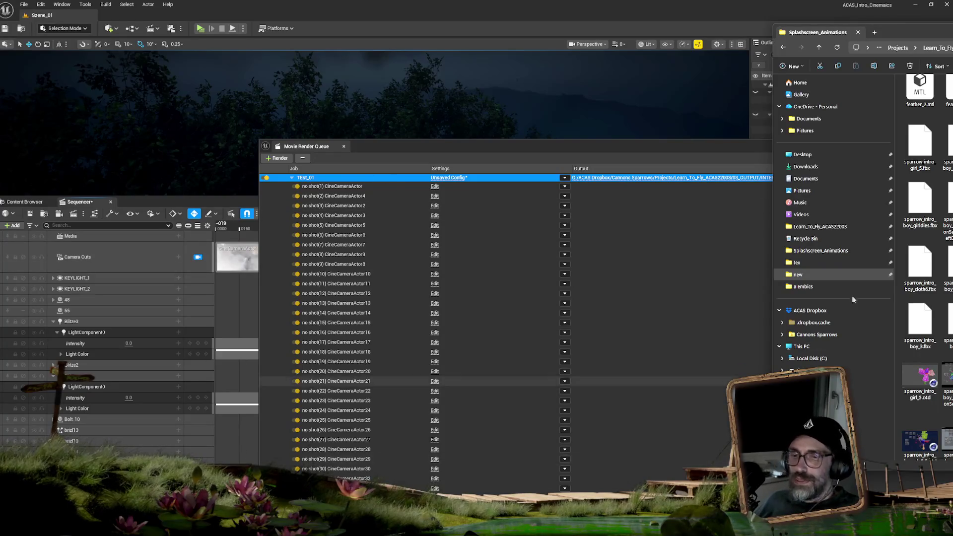
left_click_drag(888, 32, 519, 75)
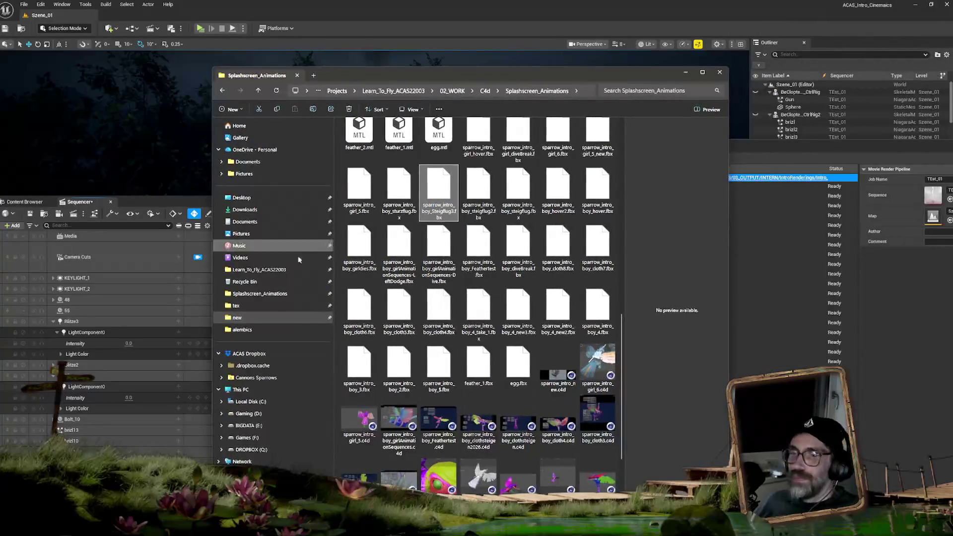
left_click(268, 269)
left_click(378, 156)
double_click(377, 157)
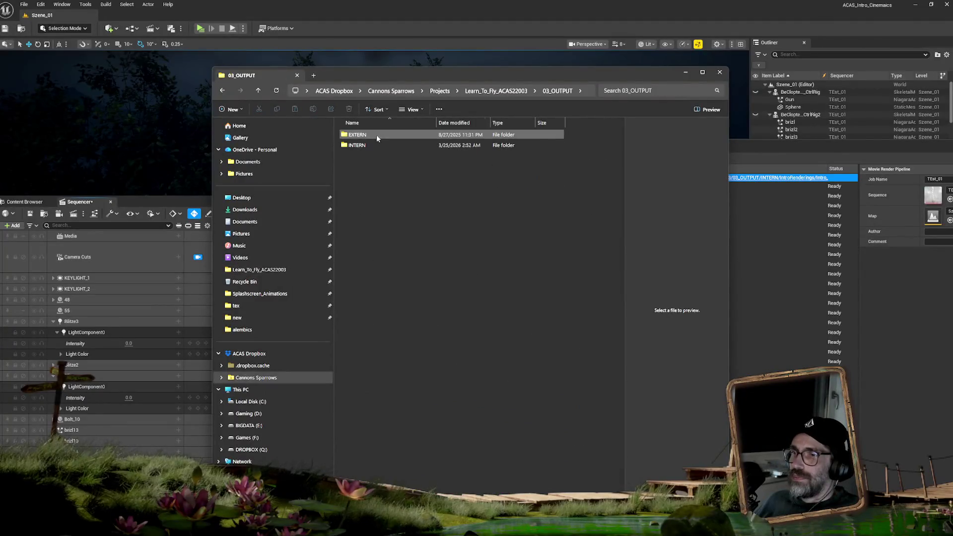
double_click(376, 145)
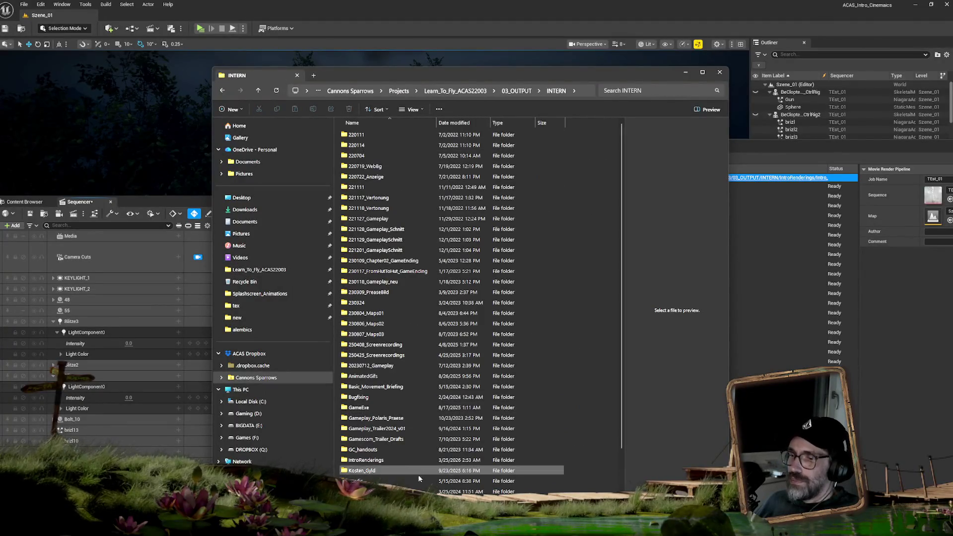
double_click(368, 460)
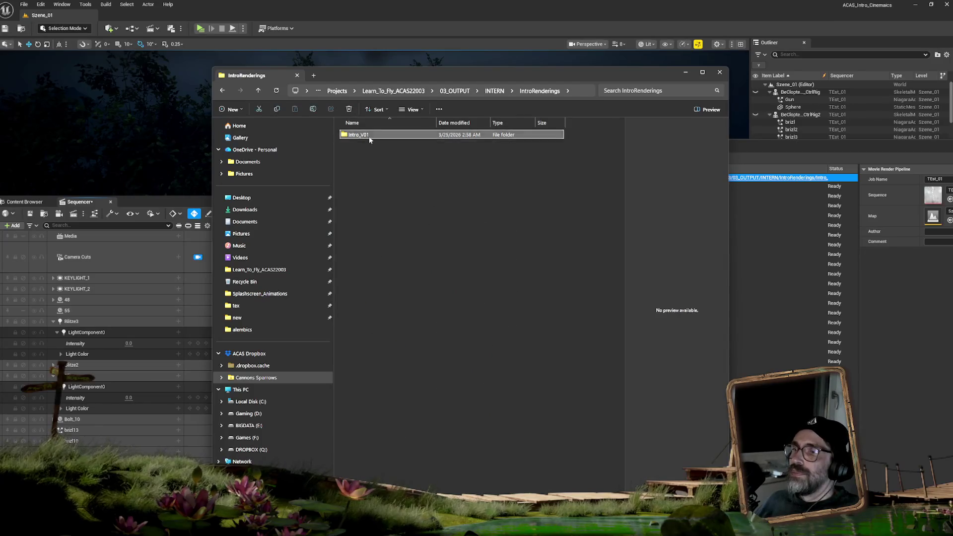
double_click(369, 136)
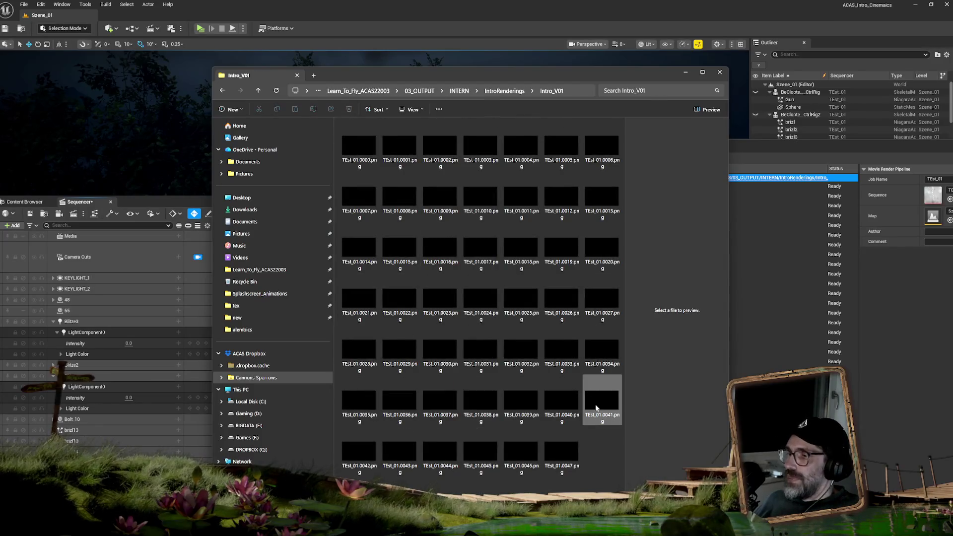
Select all TEst_01 PNG frames 0000 through 0047 and delete them.
left_click(591, 396)
left_click(580, 464)
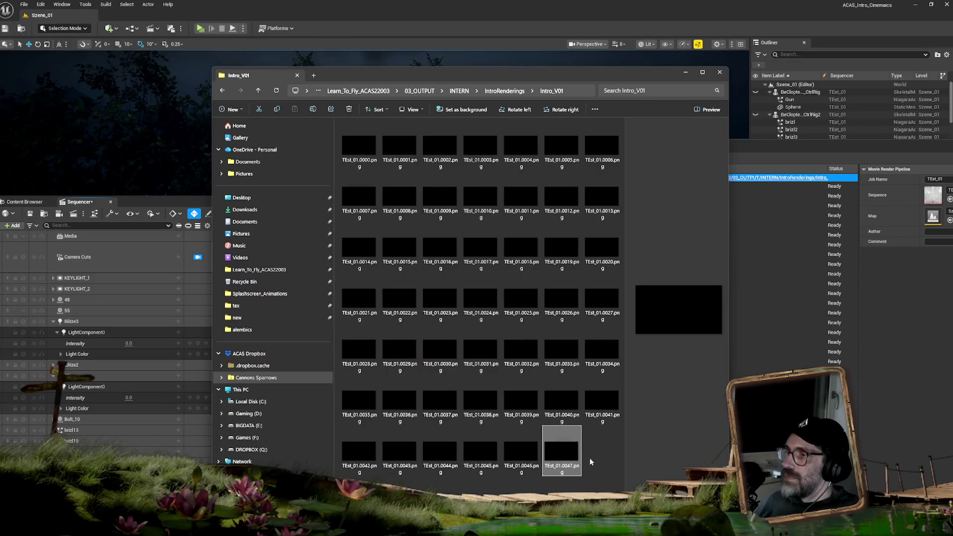
left_click(603, 300)
left_click(568, 451)
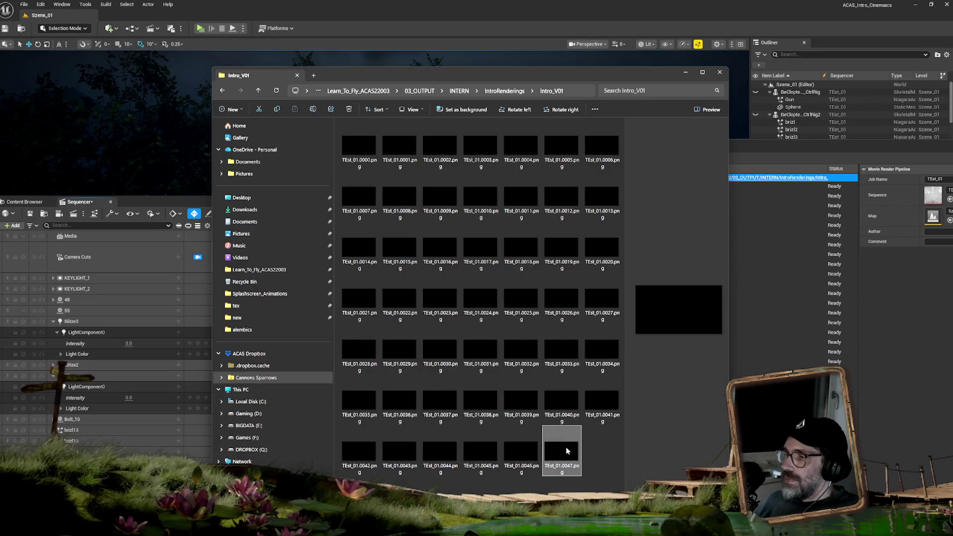
left_click(363, 157, "shift")
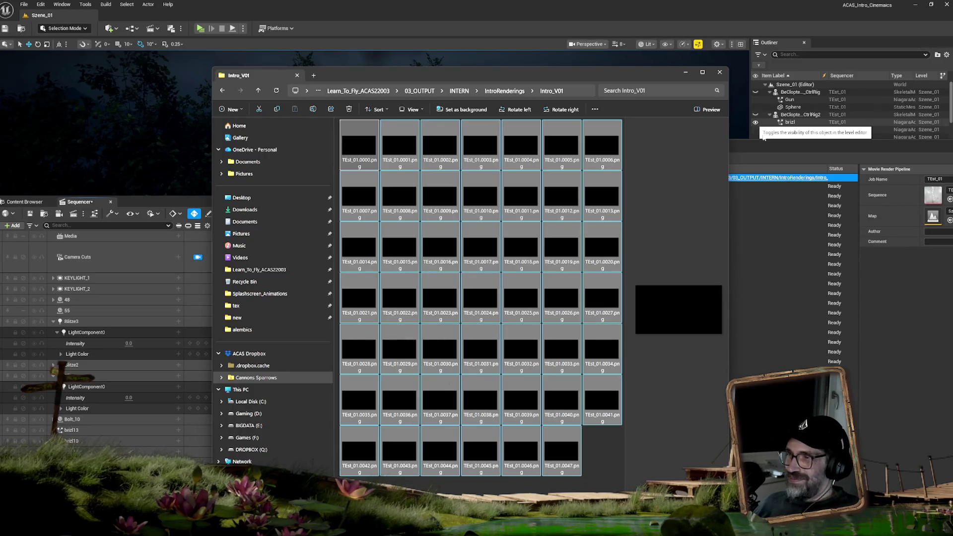
left_click_drag(611, 75, 672, 77)
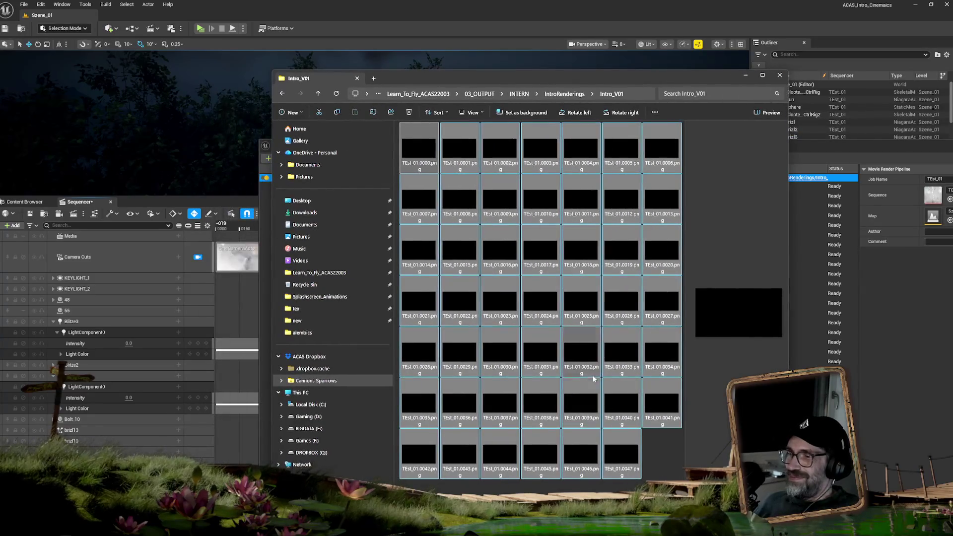
left_click(409, 113)
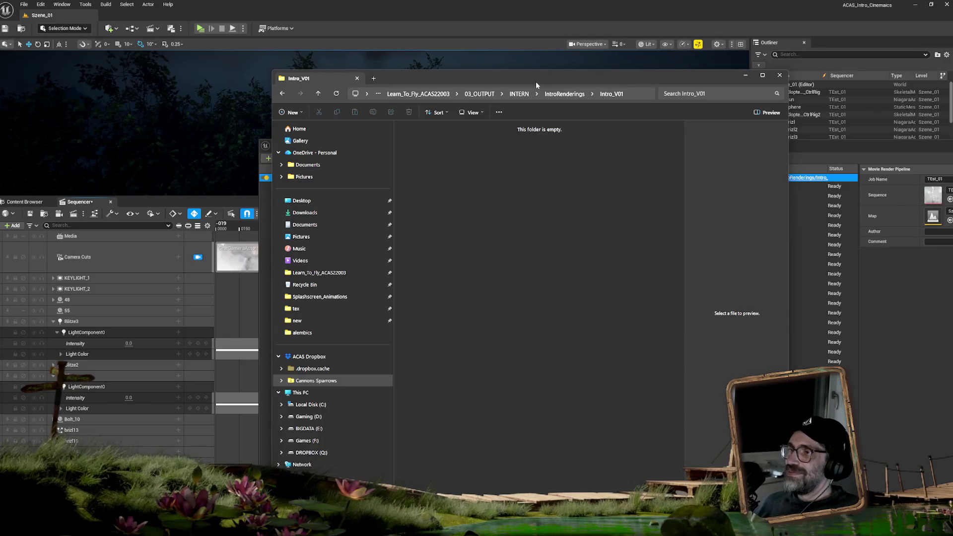
left_click_drag(526, 76, 587, 96)
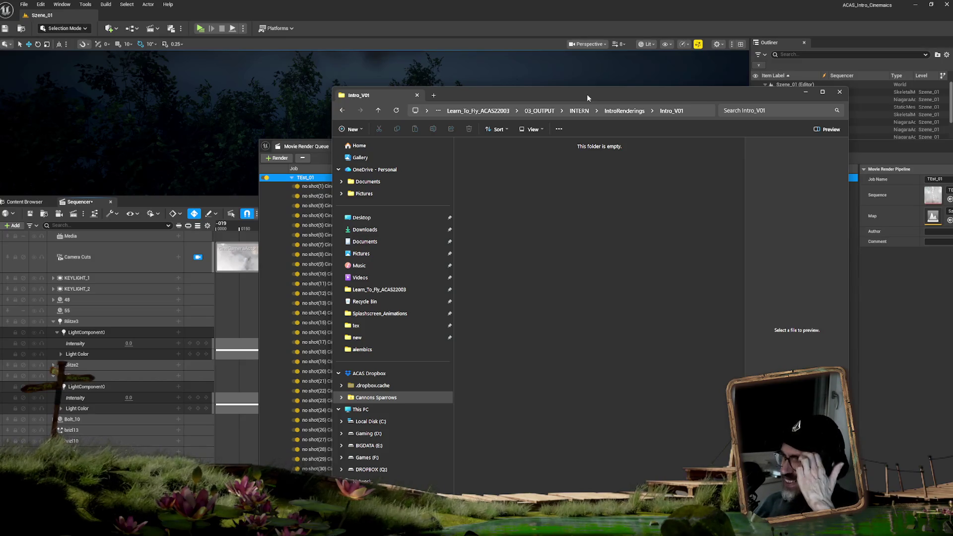
Close Explorer, dock the Movie Render Queue in the right panel, and enlarge the viewport.
key("alt+F4")
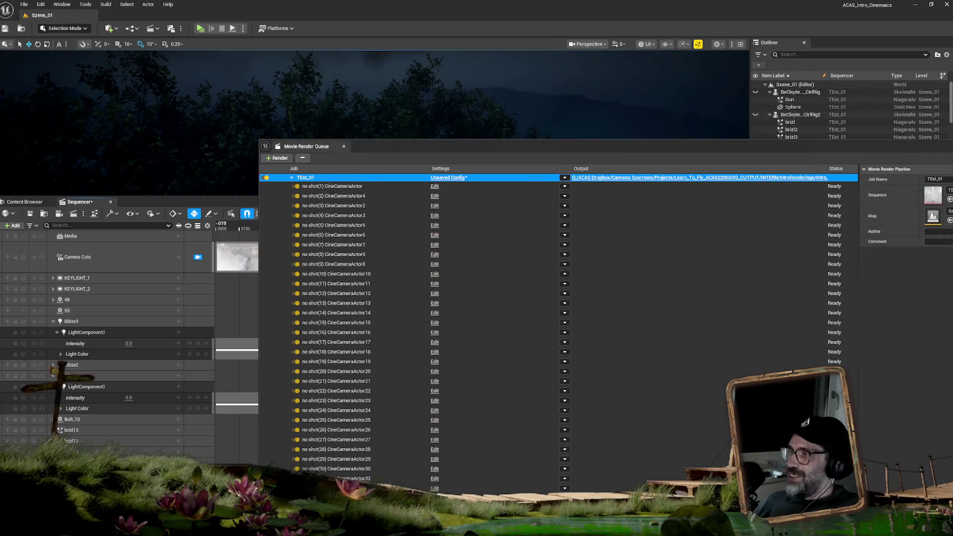
mouse_move(825, 145)
left_mouse_down()
mouse_move(895, 164)
mouse_move(903, 267)
left_mouse_up()
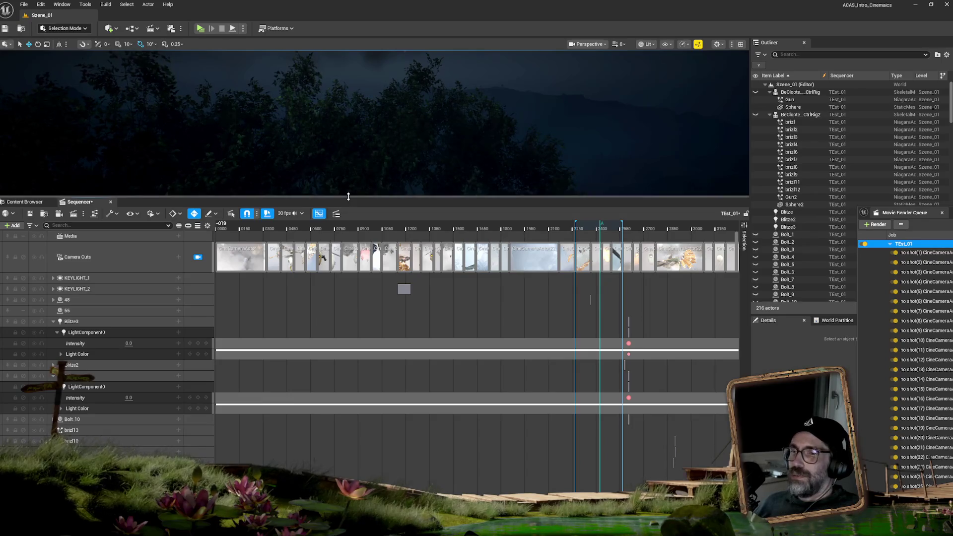
left_click_drag(349, 197, 348, 271)
Scrub the sequence from frame 0000 to 0118 and select the Camera Cuts track.
left_click(217, 302)
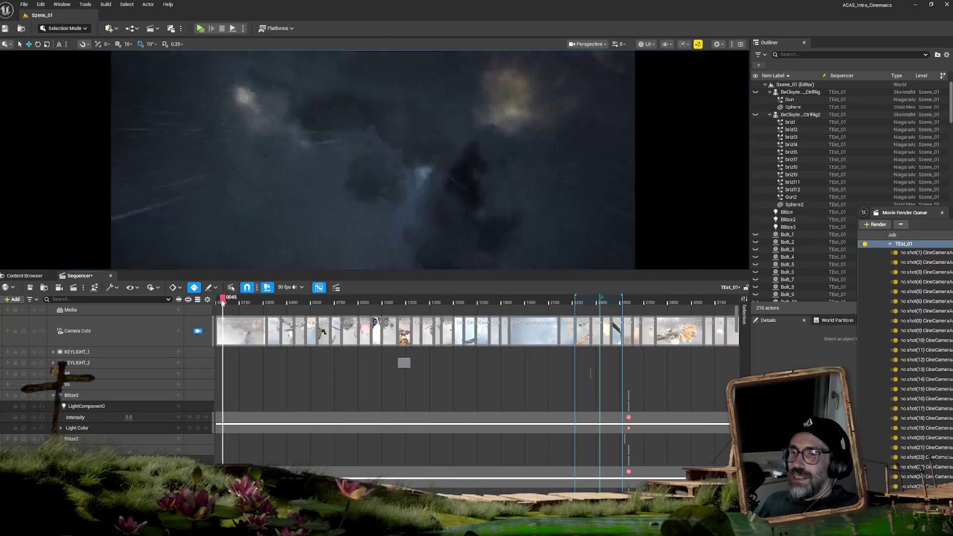
mouse_move(216, 301)
left_mouse_down()
mouse_move(251, 299)
mouse_move(217, 301)
left_mouse_up()
left_click(148, 326)
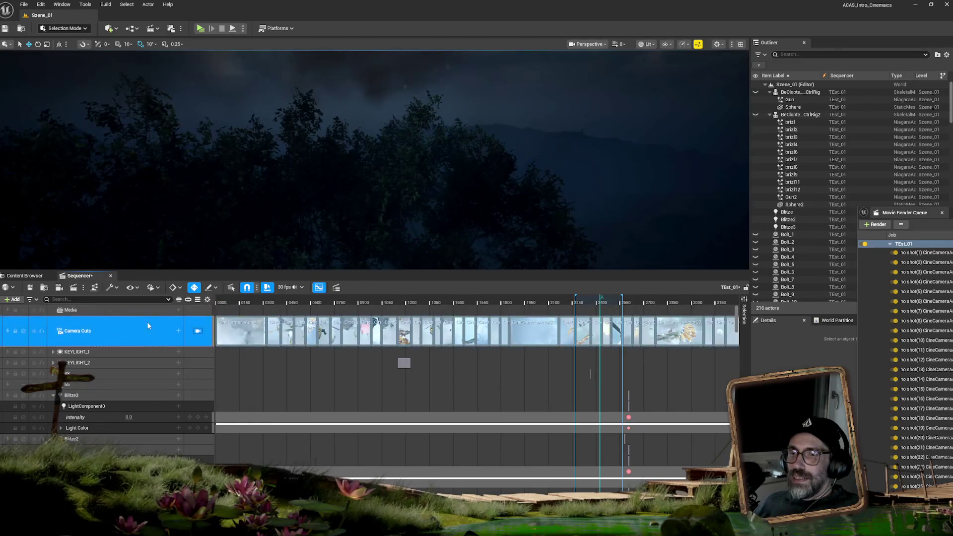
left_click(181, 29)
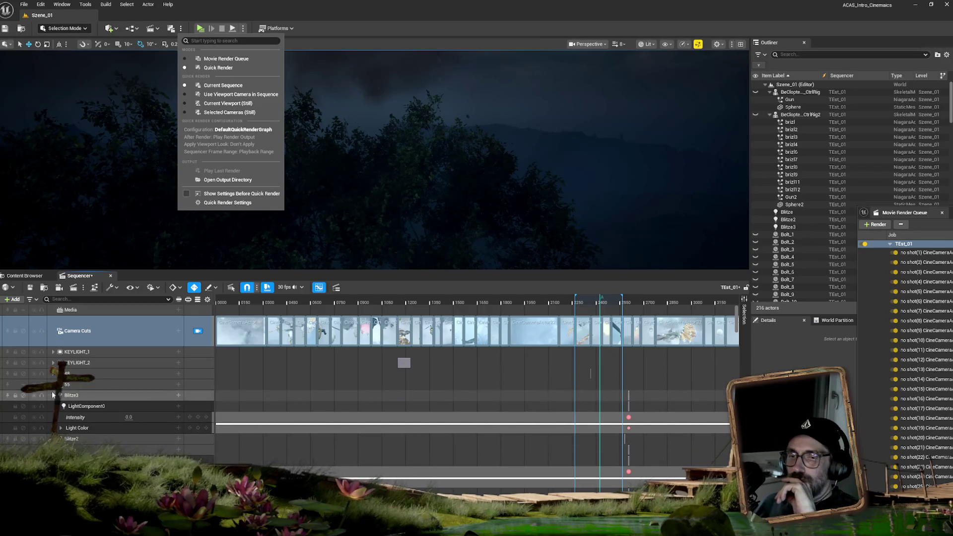
Collapse the Blitze3 and Blitze light tracks and scrub to frame 0211.
left_click(53, 395)
left_click(53, 417)
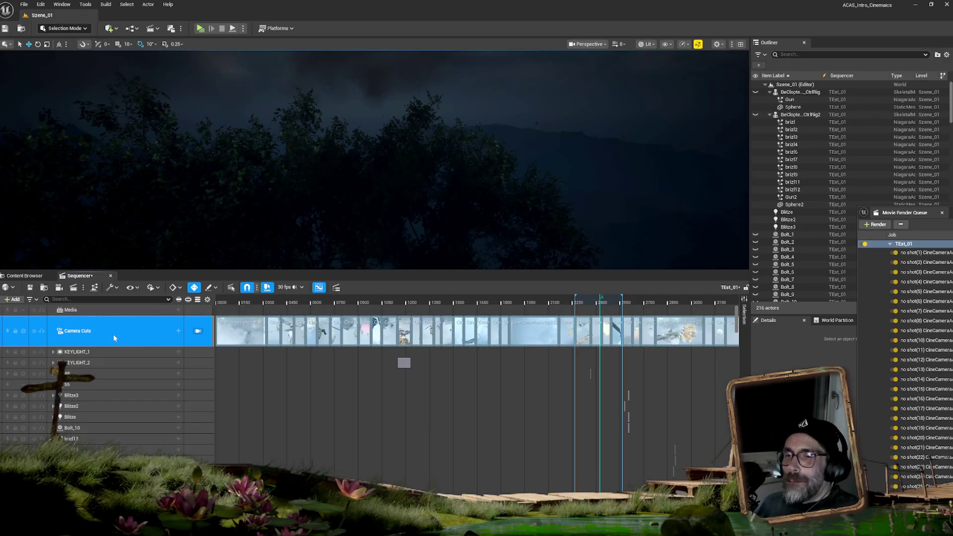
mouse_move(228, 300)
left_mouse_down()
mouse_move(213, 300)
mouse_move(332, 299)
mouse_move(186, 305)
left_mouse_up()
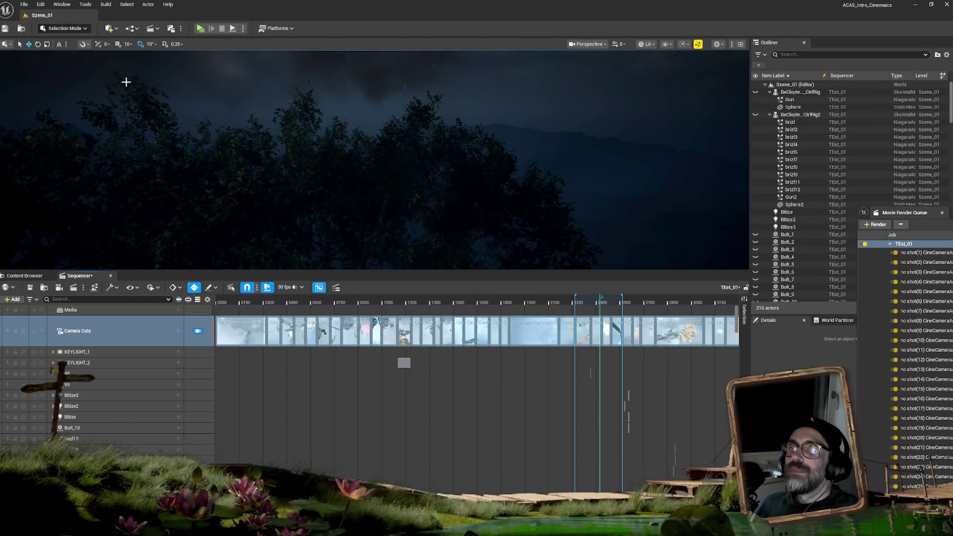
Start a quick render of the sequence, then cancel it by closing the preview.
left_click(175, 29)
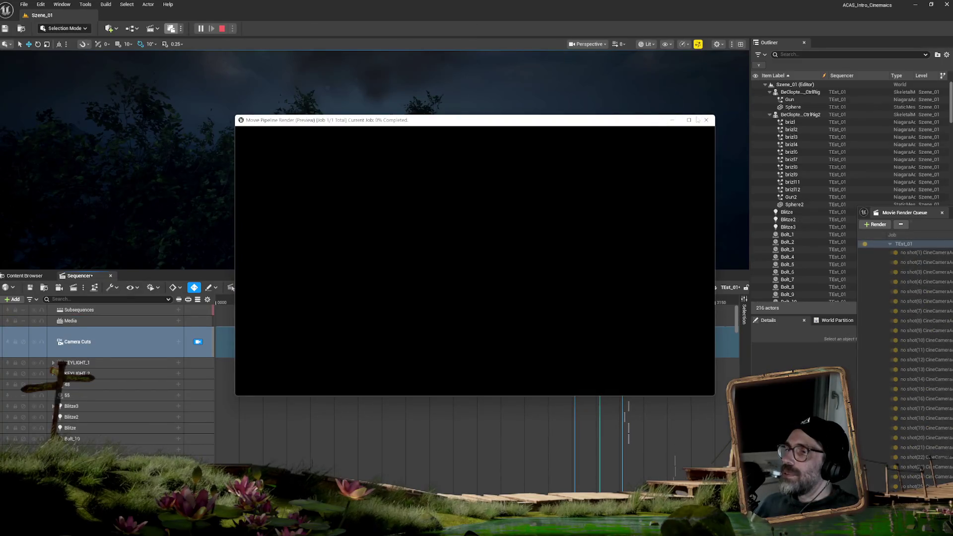
left_click(705, 121)
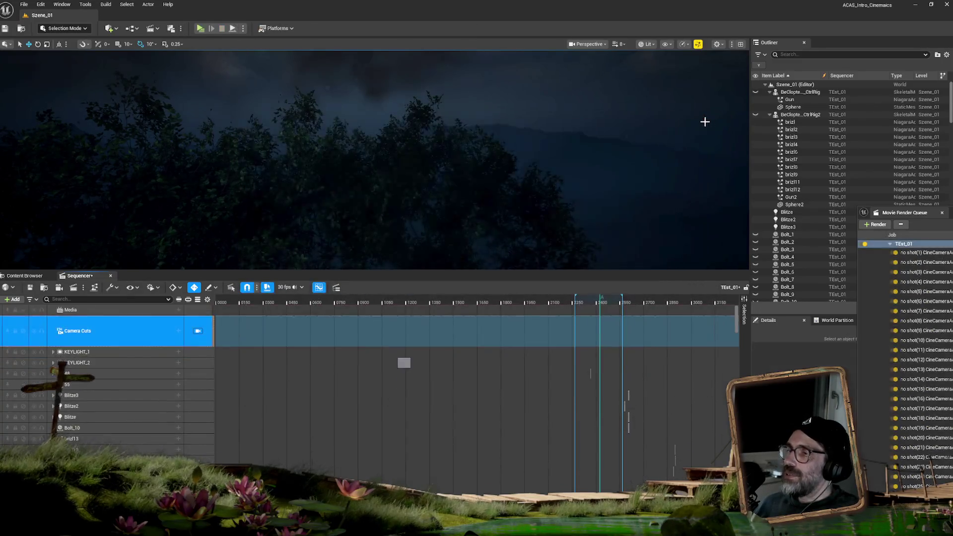
left_click(180, 28)
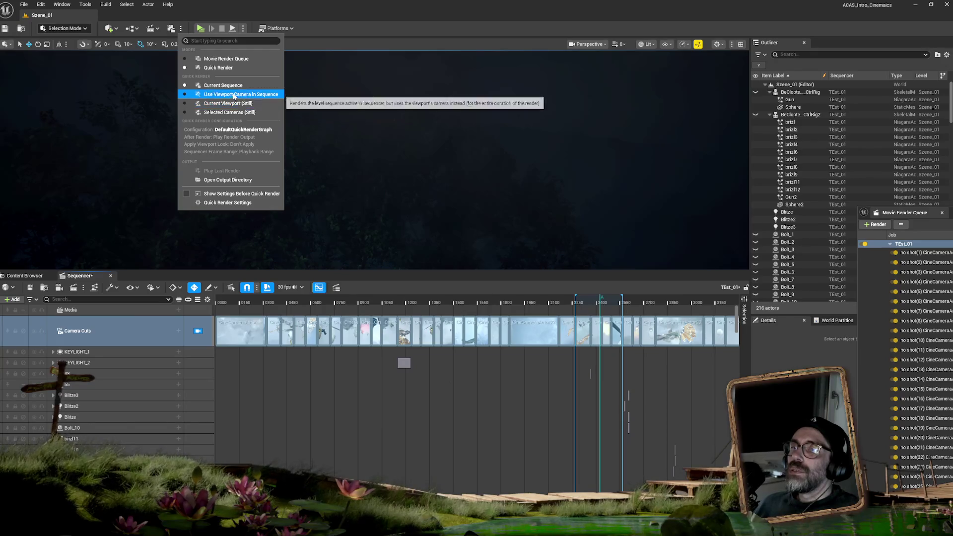
Dismiss and reopen the Quick Render options menu beside the toolbar button.
left_click(233, 95)
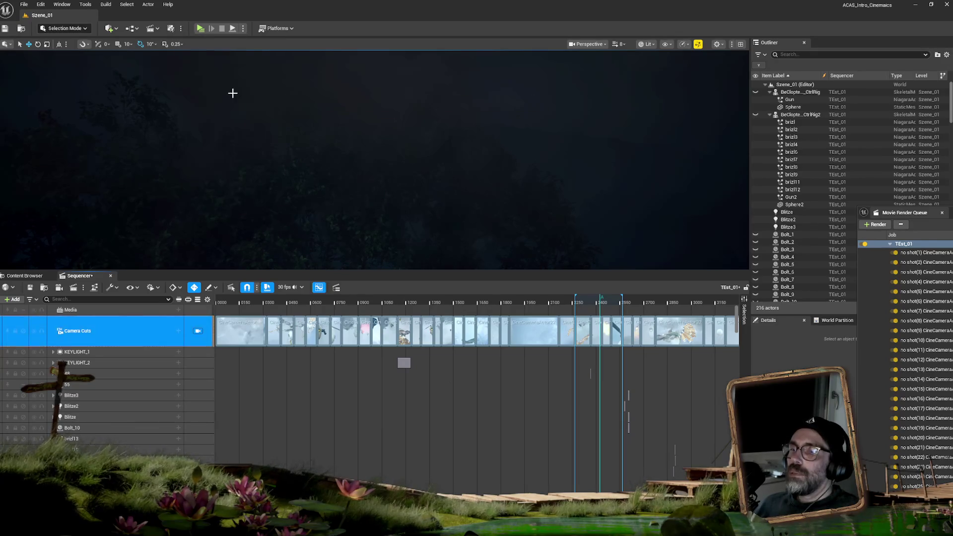
left_click(180, 28)
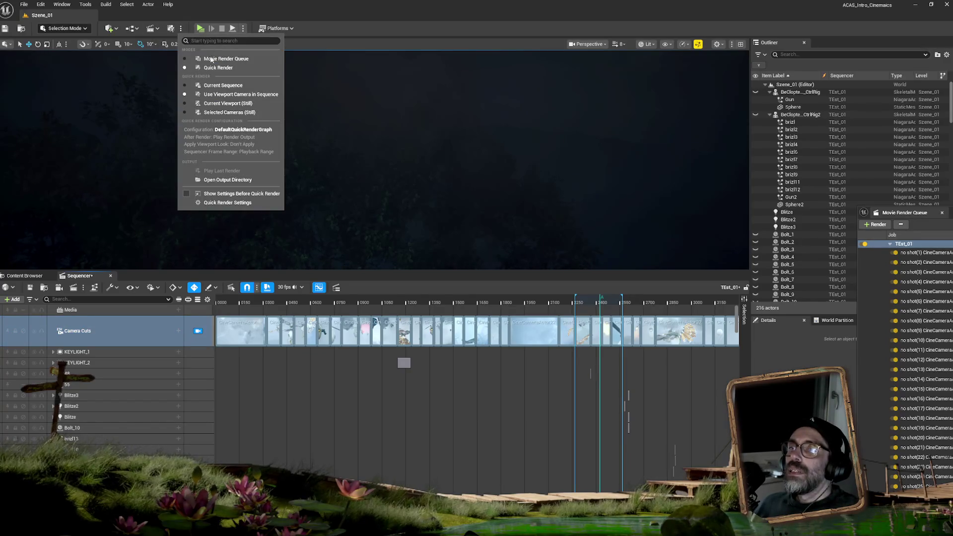
Open the Quick Render settings and close the stray curves window.
left_click(226, 203)
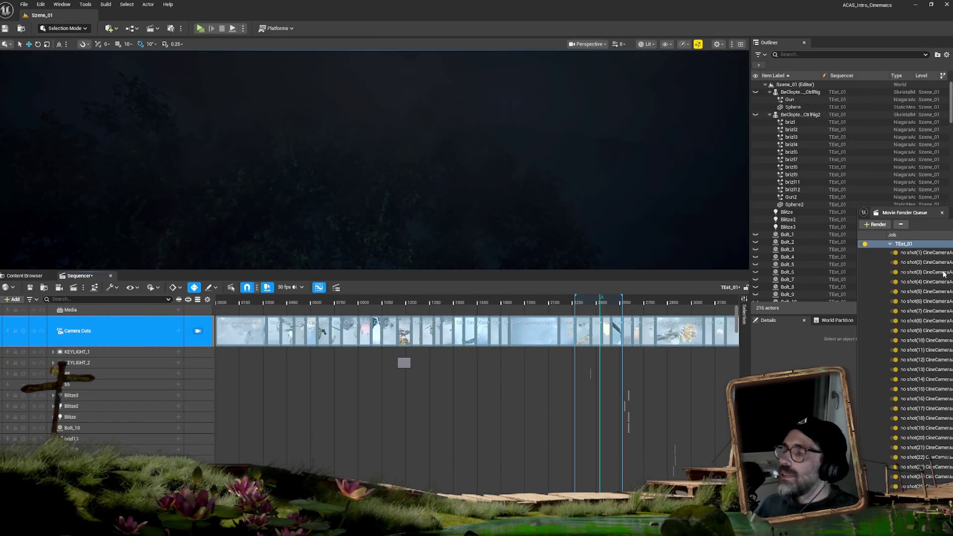
mouse_move(913, 213)
left_mouse_down()
mouse_move(806, 257)
mouse_move(943, 257)
left_mouse_up()
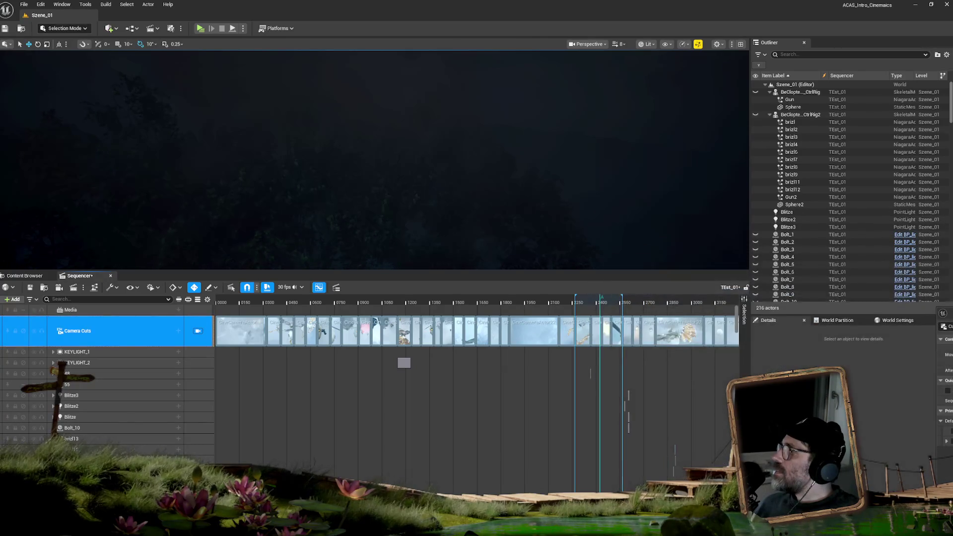
mouse_move(749, 136)
left_mouse_down()
mouse_move(642, 157)
mouse_move(669, 264)
left_mouse_up()
left_click(697, 263)
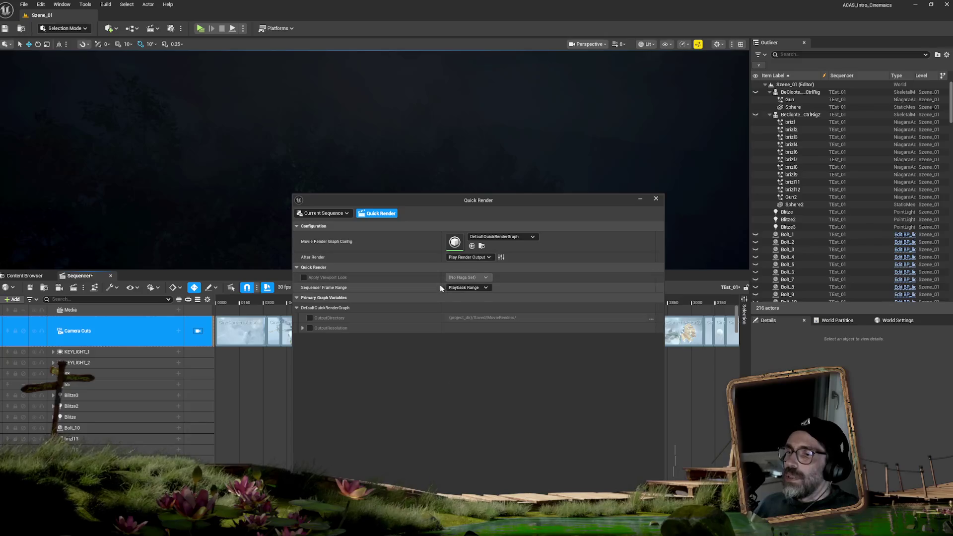
Locate DefaultQuickRenderGraph in project content and open it in the graph editor.
left_click(481, 246)
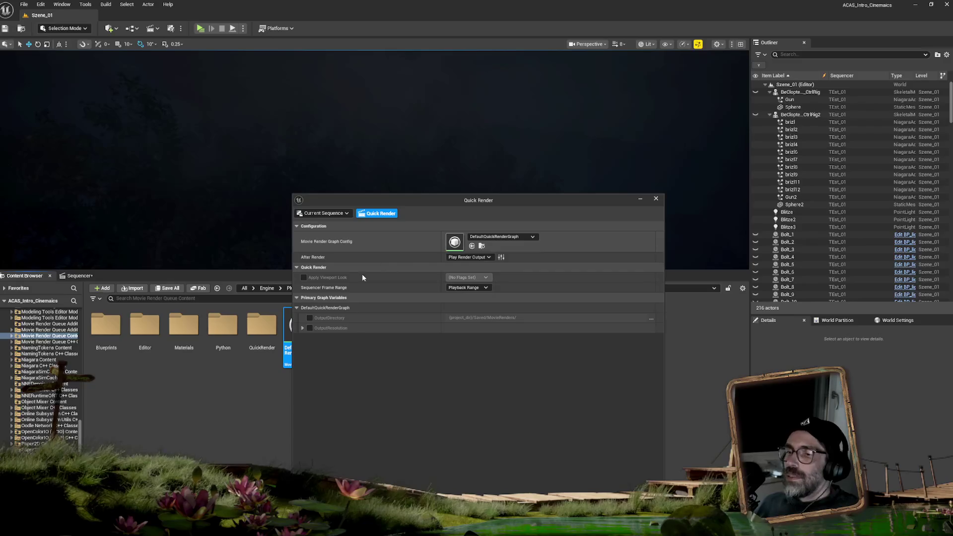
left_click_drag(419, 200, 623, 200)
double_click(308, 325)
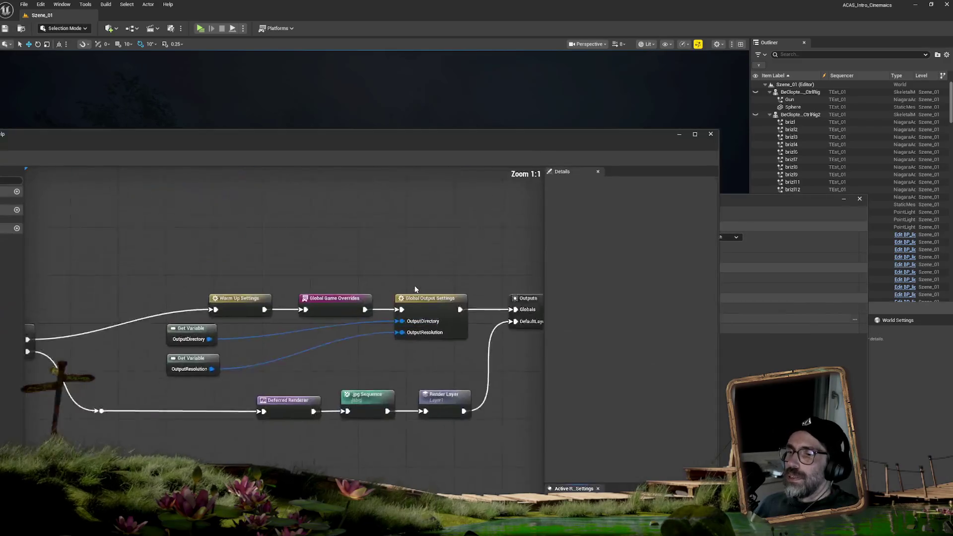
Inspect the Global Output Settings, Deferred Renderer, Render Layer and Warm Up Settings nodes.
left_click(446, 318)
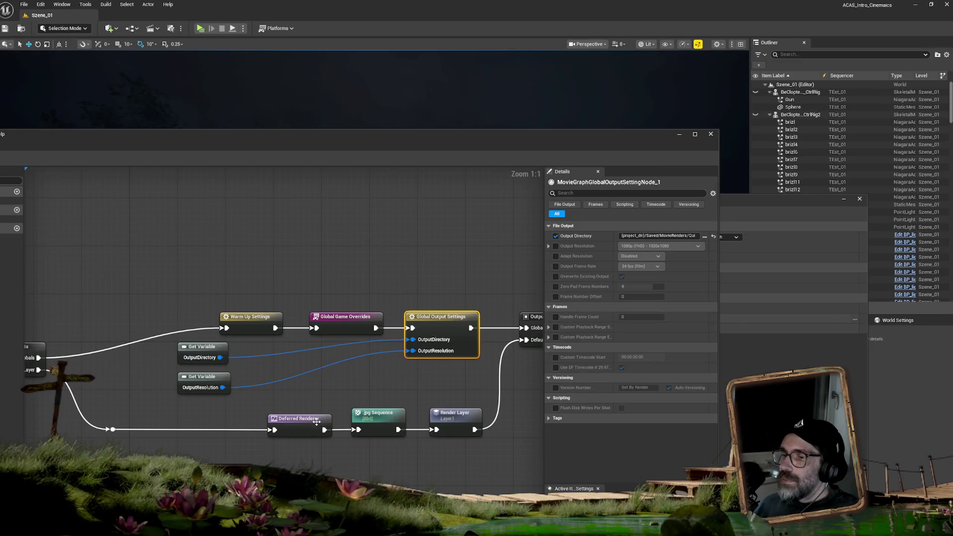
left_click(316, 421)
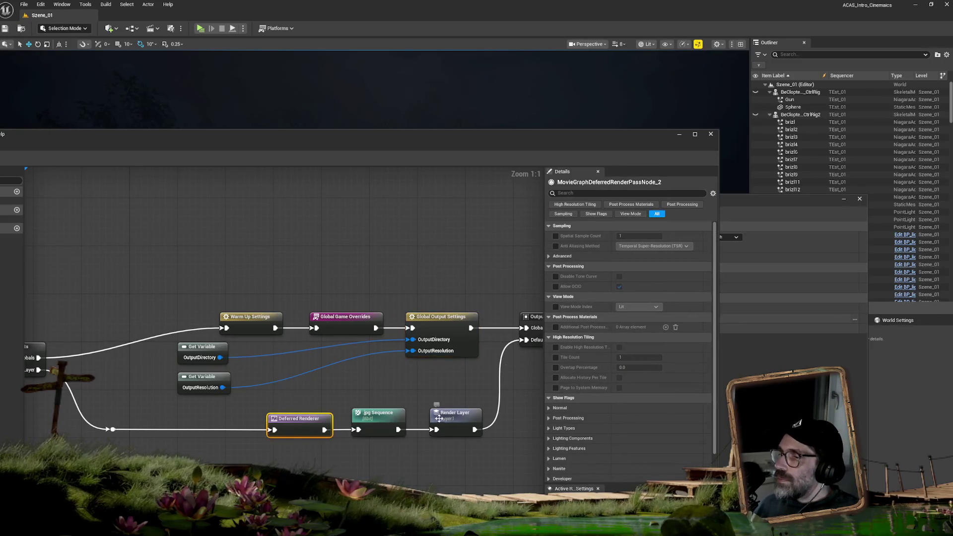
left_click(439, 418)
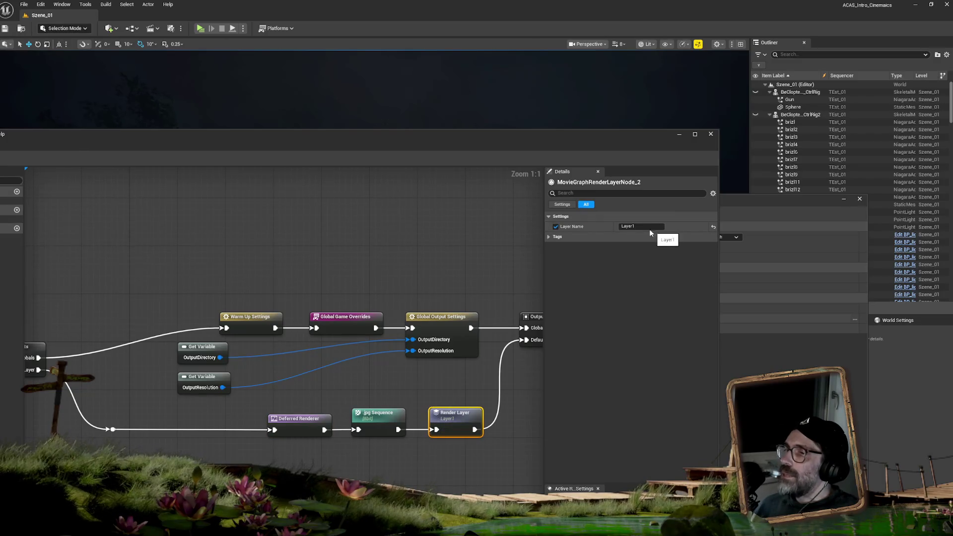
left_click(547, 236)
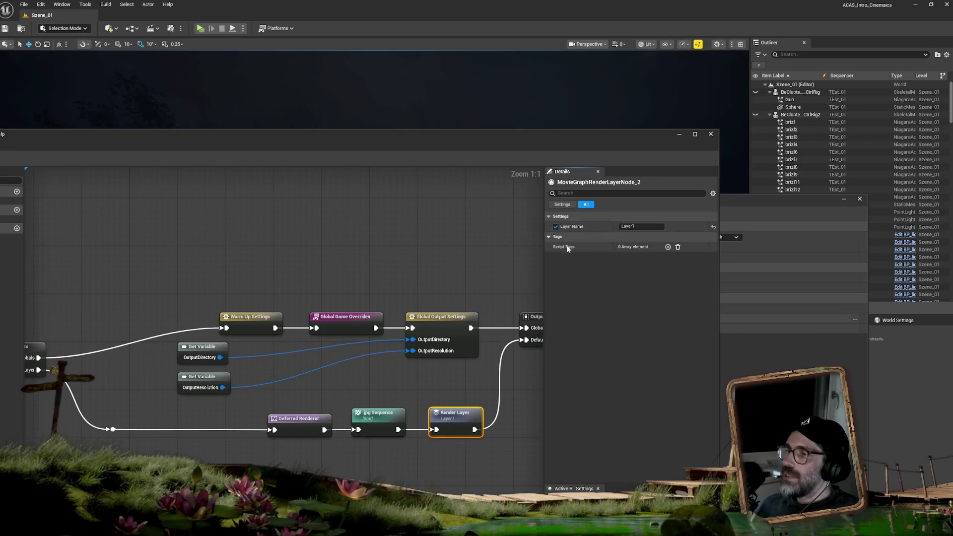
left_click(563, 204)
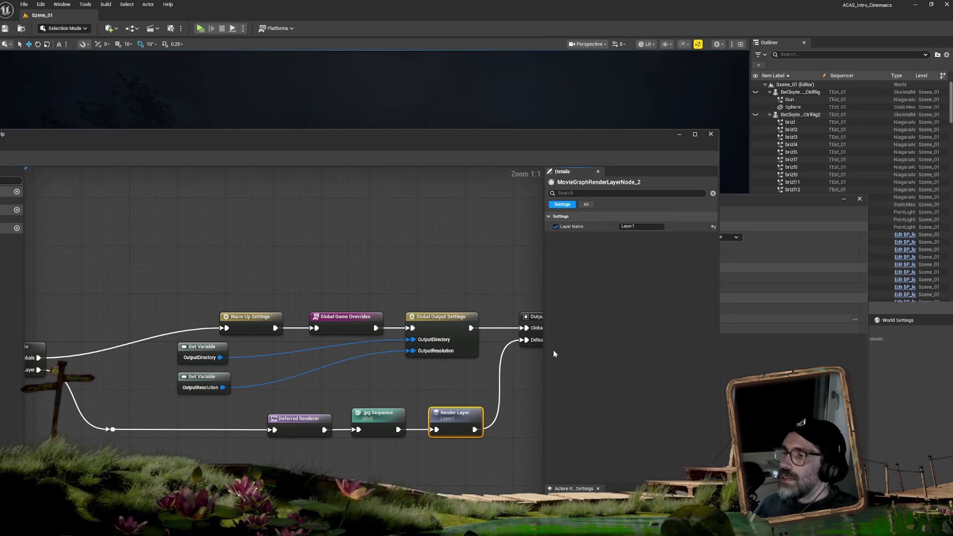
left_click(263, 321)
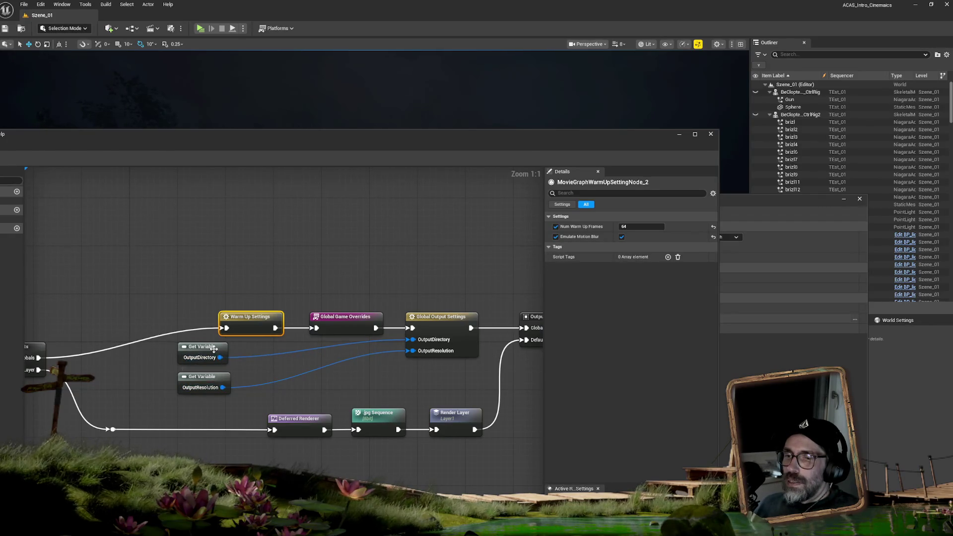
Inspect the OutputResolution and OutputDirectory variables and Global Game Overrides, then close the graph editor.
left_click(214, 379)
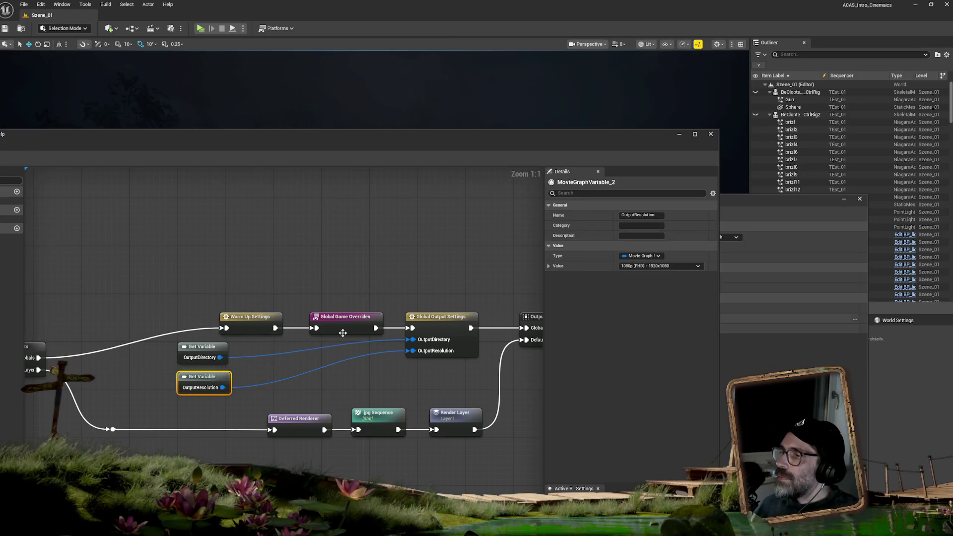
left_click(205, 348)
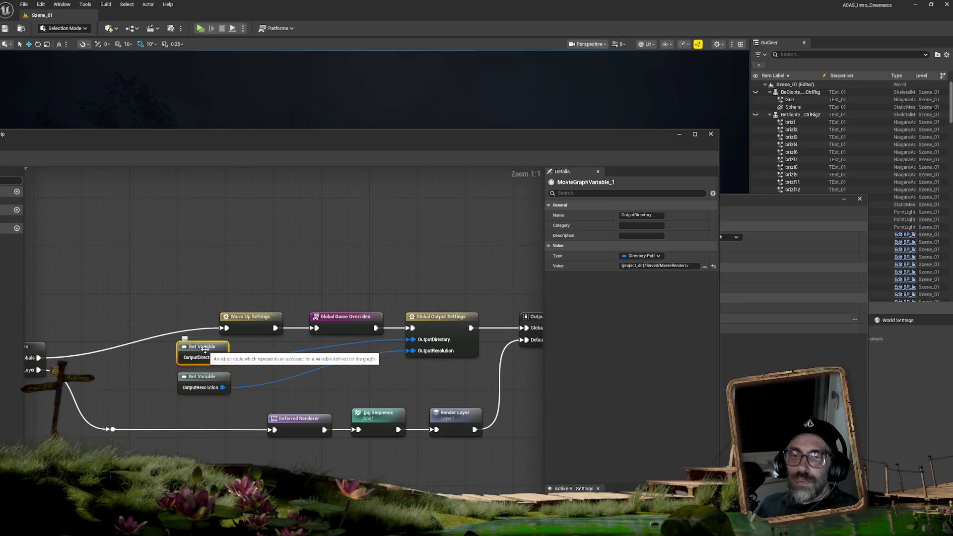
left_click_drag(23, 141, 281, 159)
left_click(585, 334)
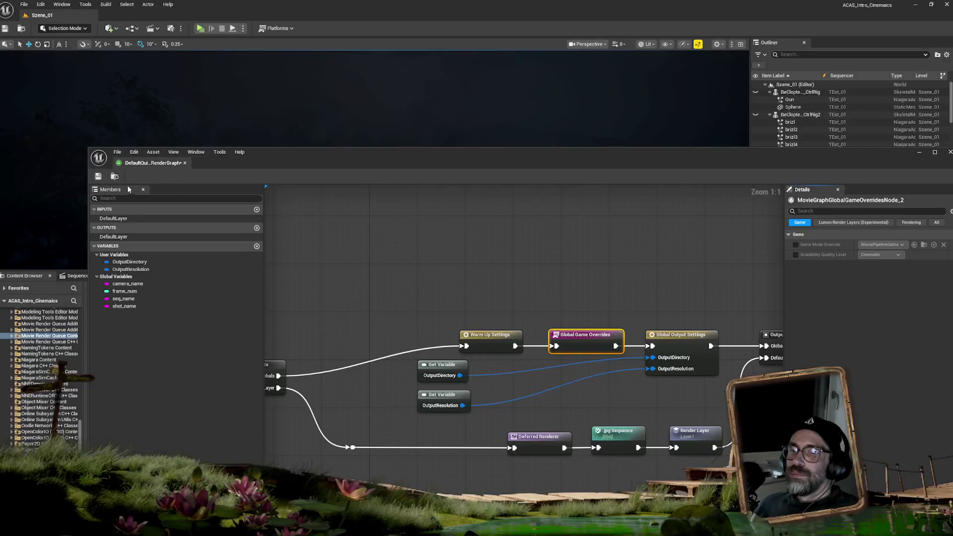
left_click_drag(466, 161, 273, 164)
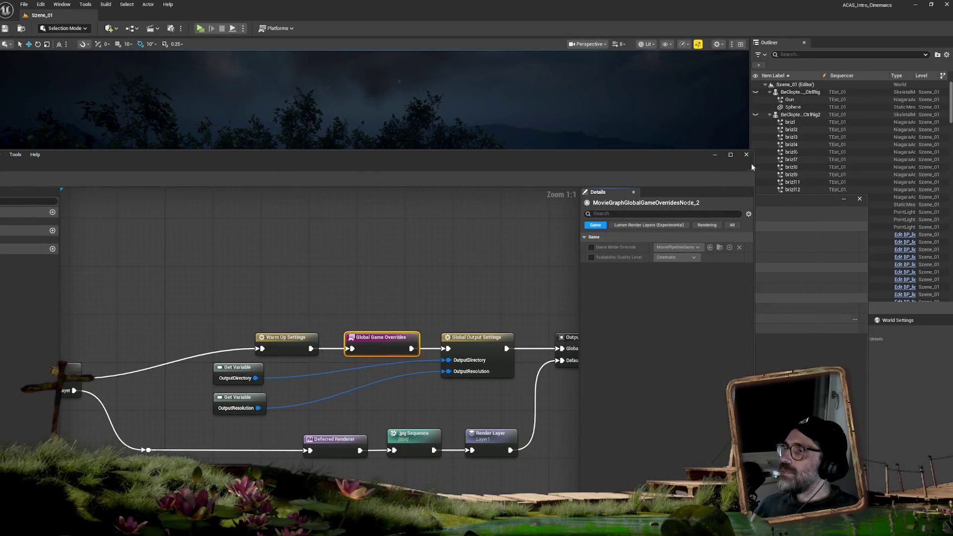
left_click(748, 153)
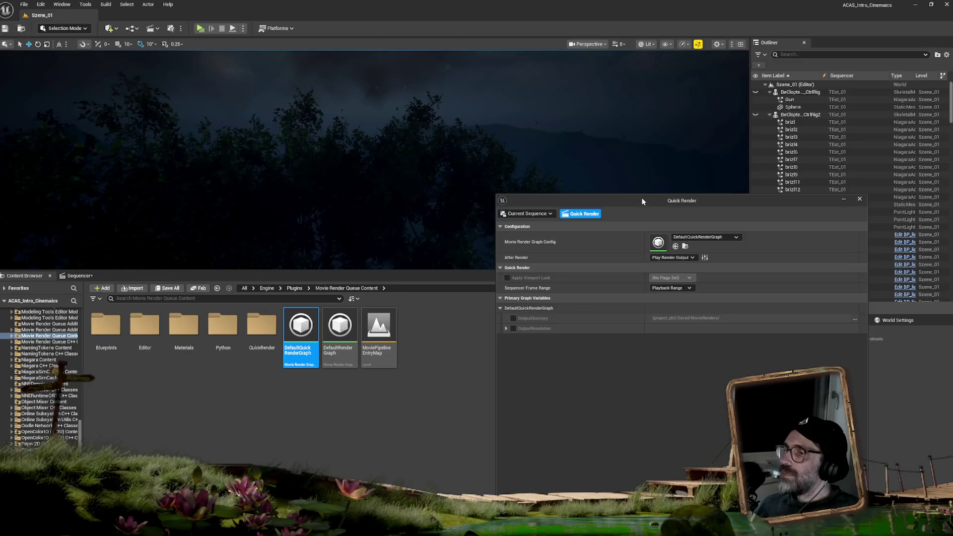
left_click_drag(641, 201, 538, 283)
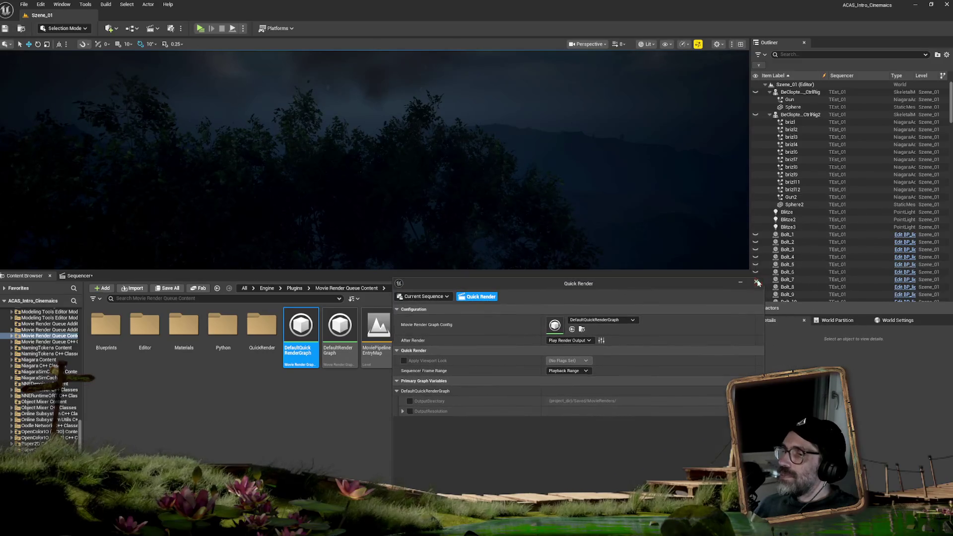
Close the Quick Render settings and bring the Sequencer timeline back into view.
left_click(756, 281)
left_click(81, 277)
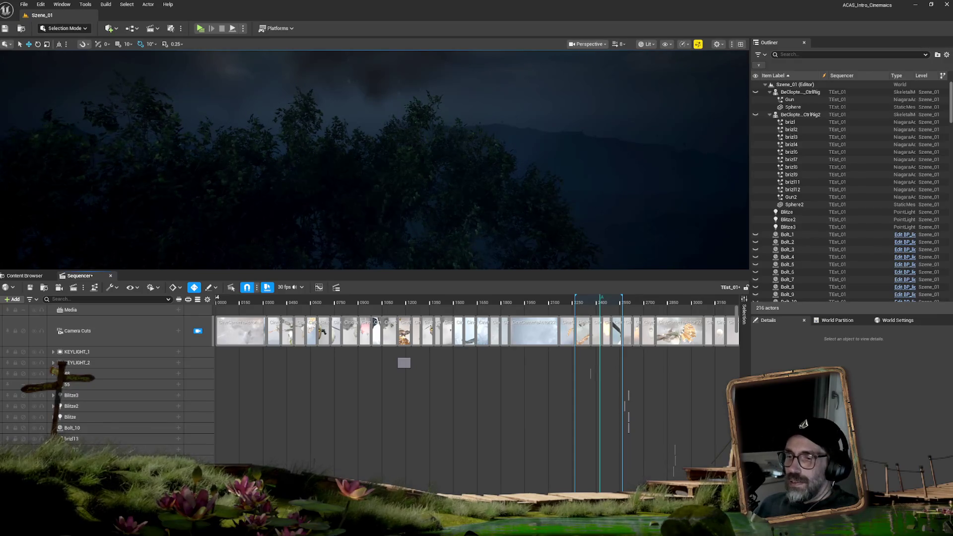
scroll(734, 347, "down", 1)
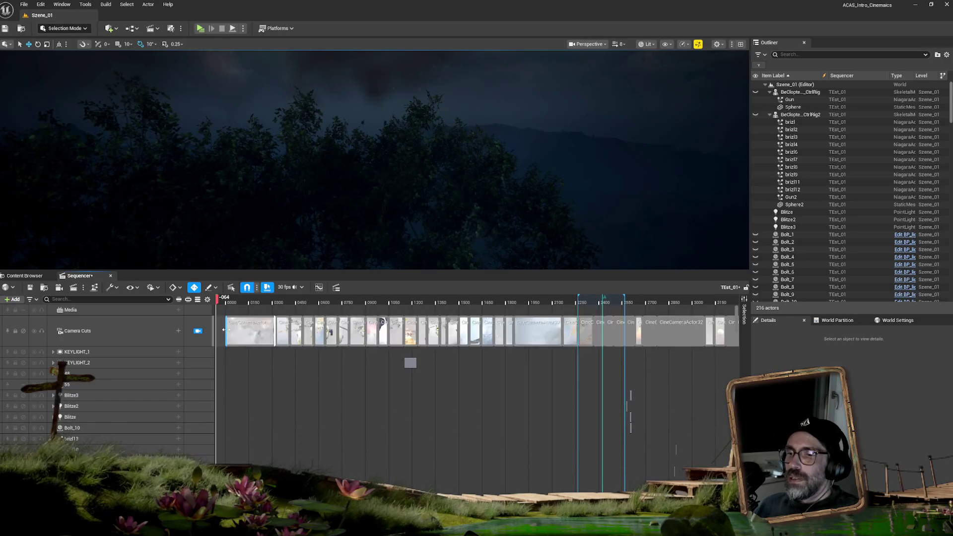
Extend the first camera cut to start before frame 0 and move the playhead to -032.
mouse_move(226, 331)
left_mouse_down()
mouse_move(213, 330)
mouse_move(223, 331)
mouse_move(223, 302)
mouse_move(261, 303)
mouse_move(216, 305)
left_mouse_up()
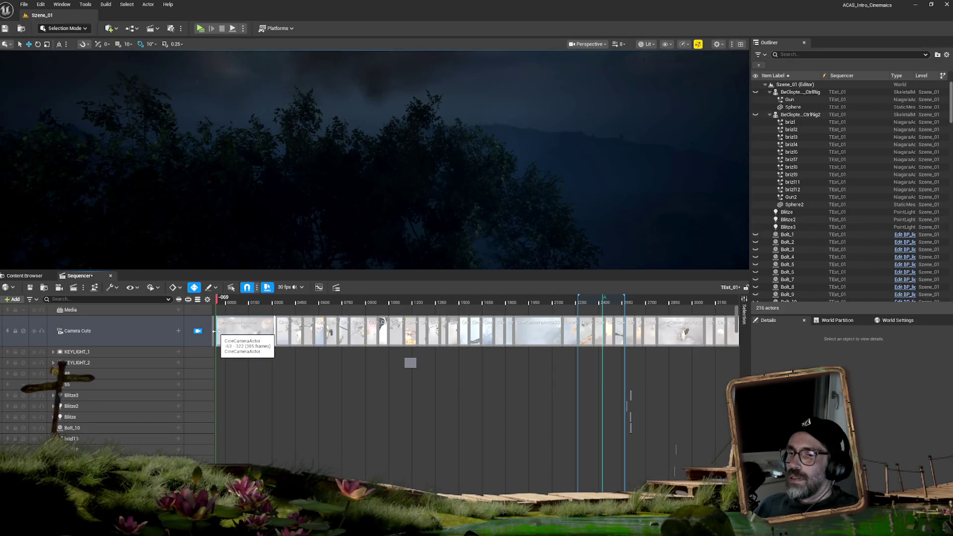
left_click_drag(216, 331, 214, 331)
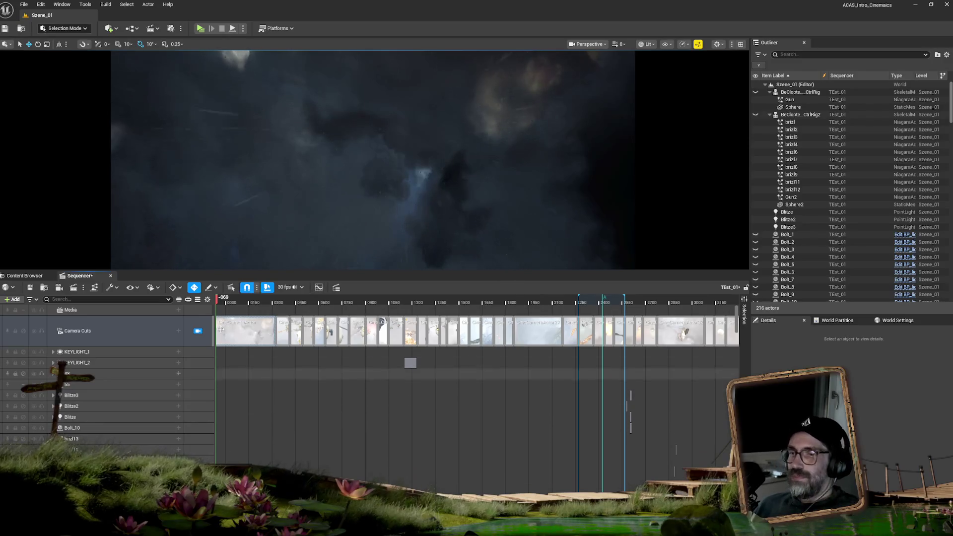
left_click(221, 303)
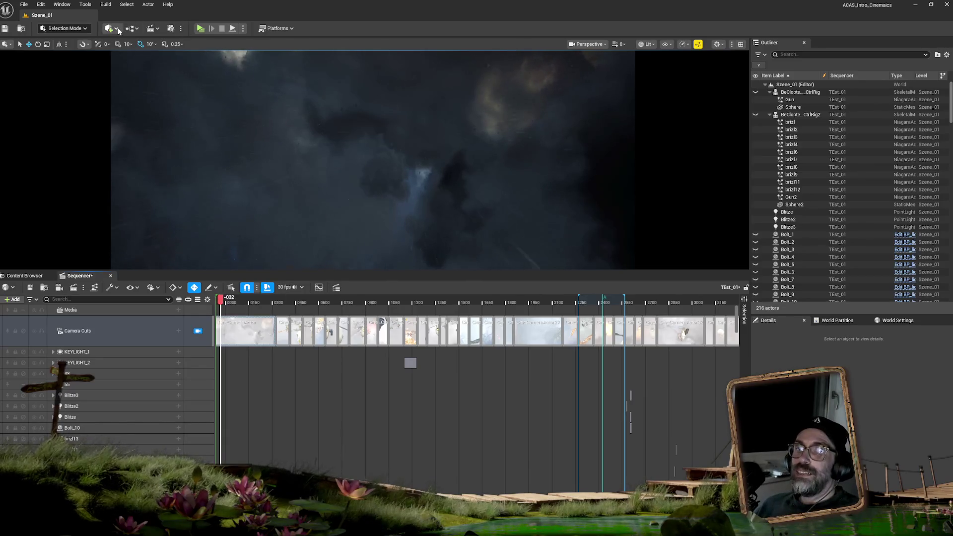
Quick-render the sequence, enlarge the preview, and stop it at 485 of 3,457 frames.
left_click(171, 28)
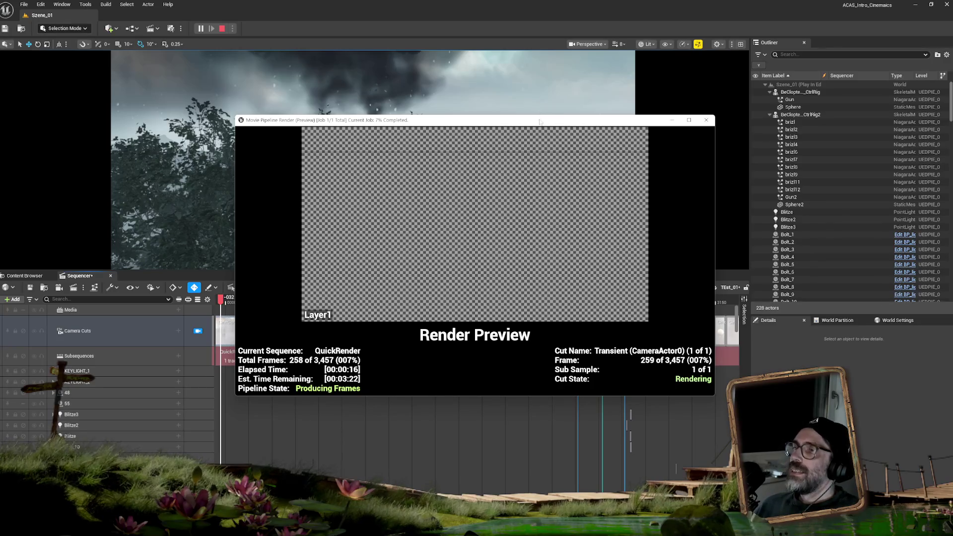
left_click_drag(539, 121, 420, 59)
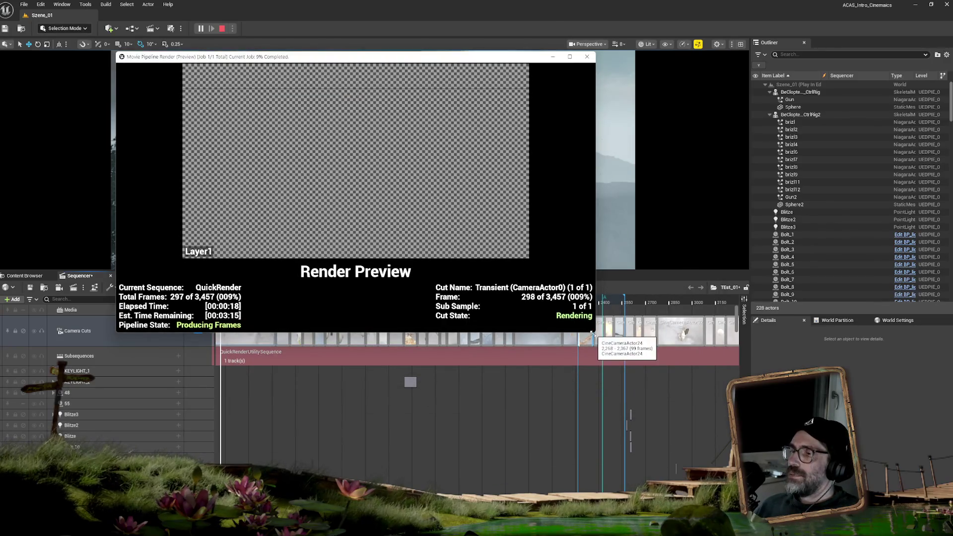
mouse_move(594, 331)
left_mouse_down()
mouse_move(662, 455)
mouse_move(667, 403)
mouse_move(740, 402)
mouse_move(665, 329)
mouse_move(547, 361)
left_mouse_up()
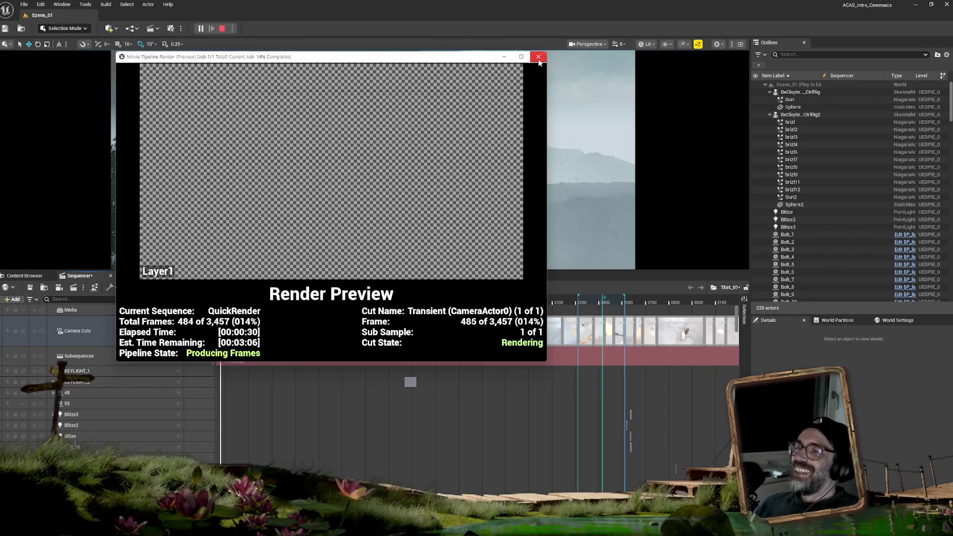
left_click(538, 57)
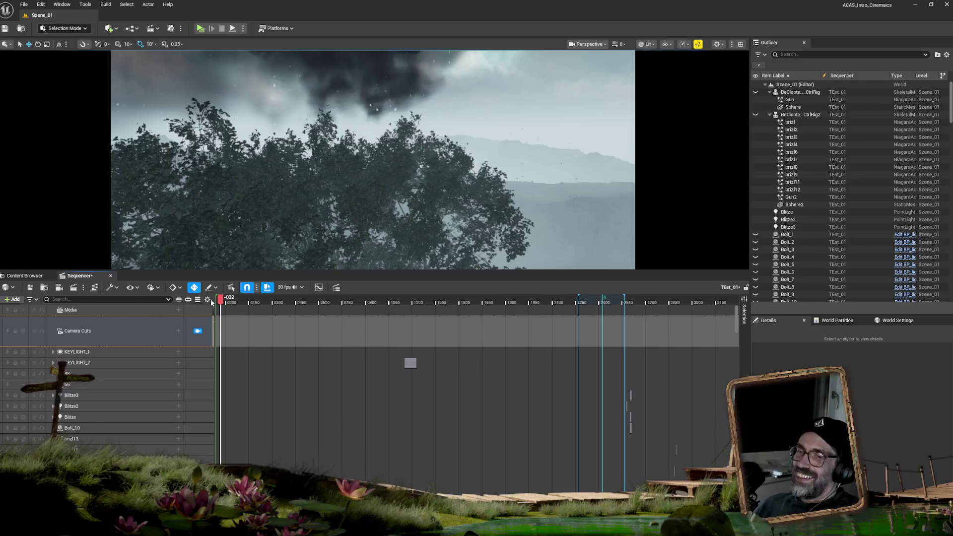
Scrub the playhead to frame 0025, then back to -064, and select the Camera Cuts track.
left_click(230, 302)
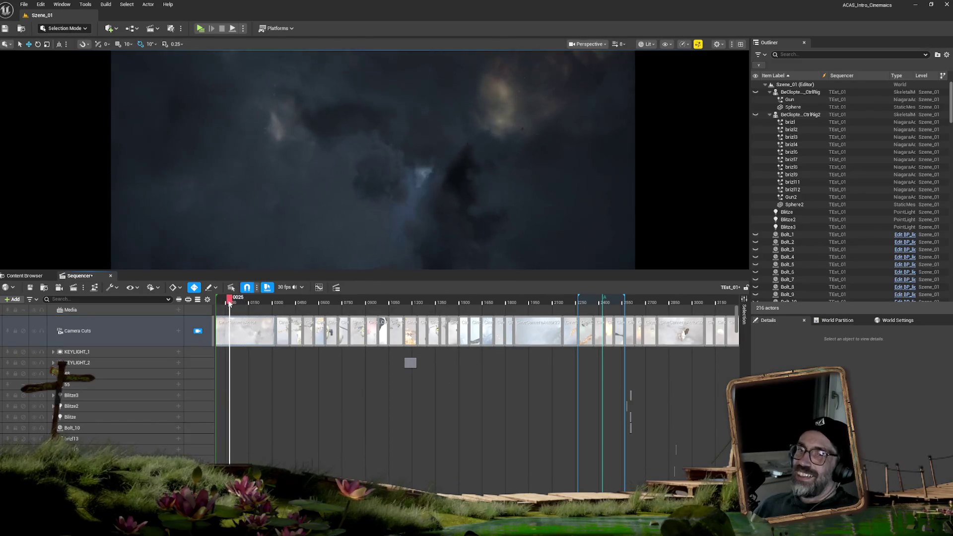
left_click_drag(229, 303, 208, 304)
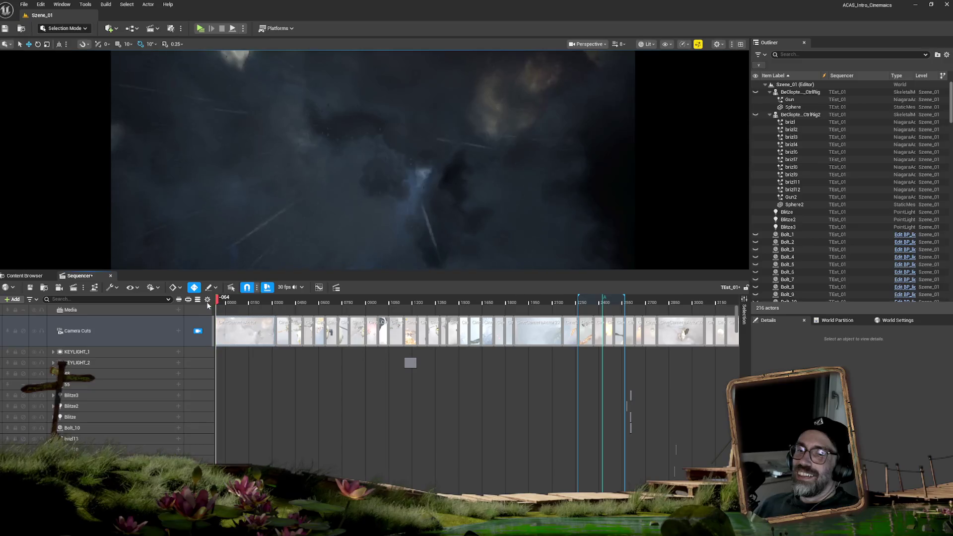
left_click(167, 321)
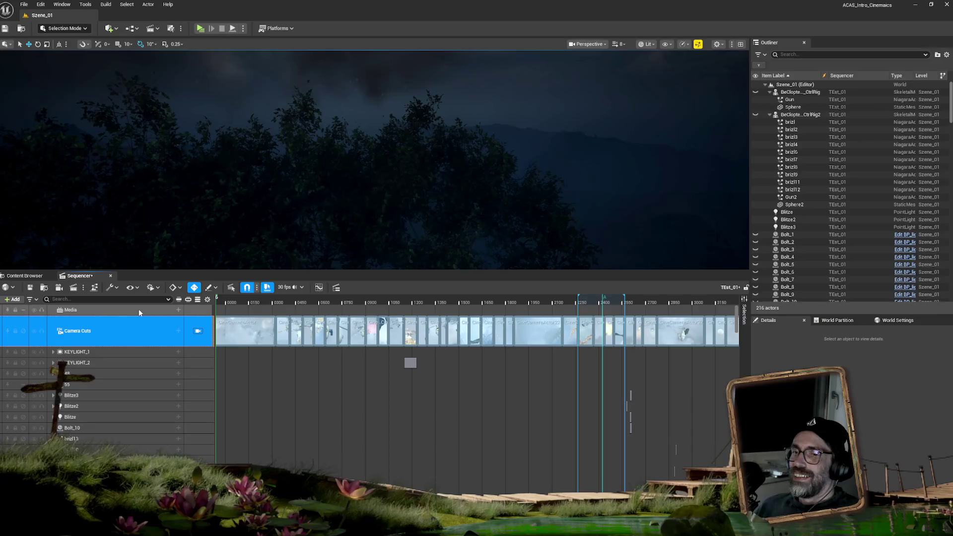
Delete the Media track from the sequence and return the playhead to the sequence start.
left_click(106, 312)
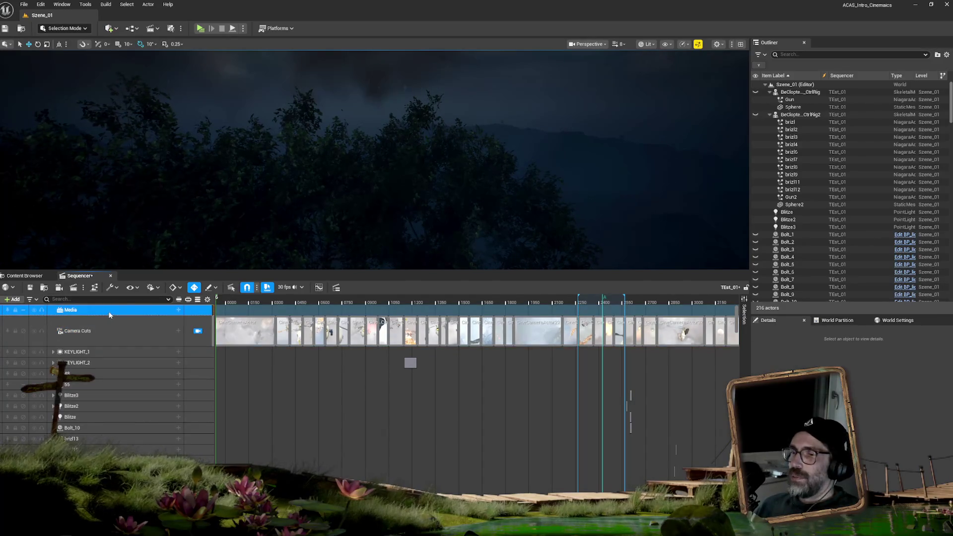
right_click(109, 315)
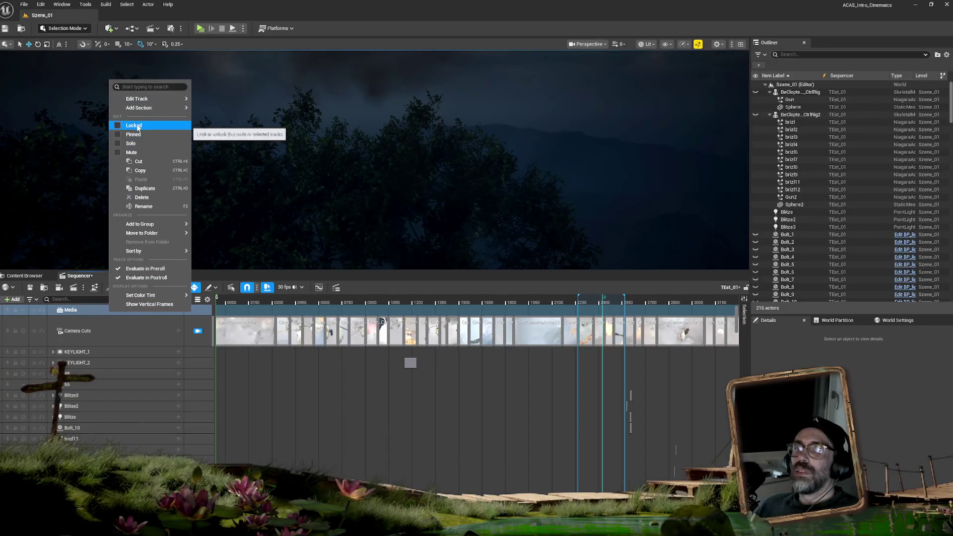
left_click(144, 198)
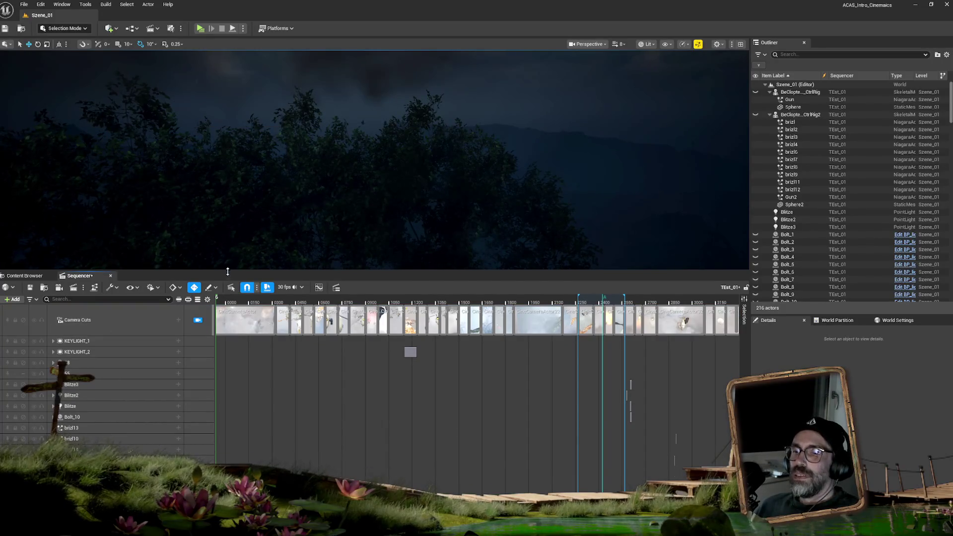
left_click(218, 296)
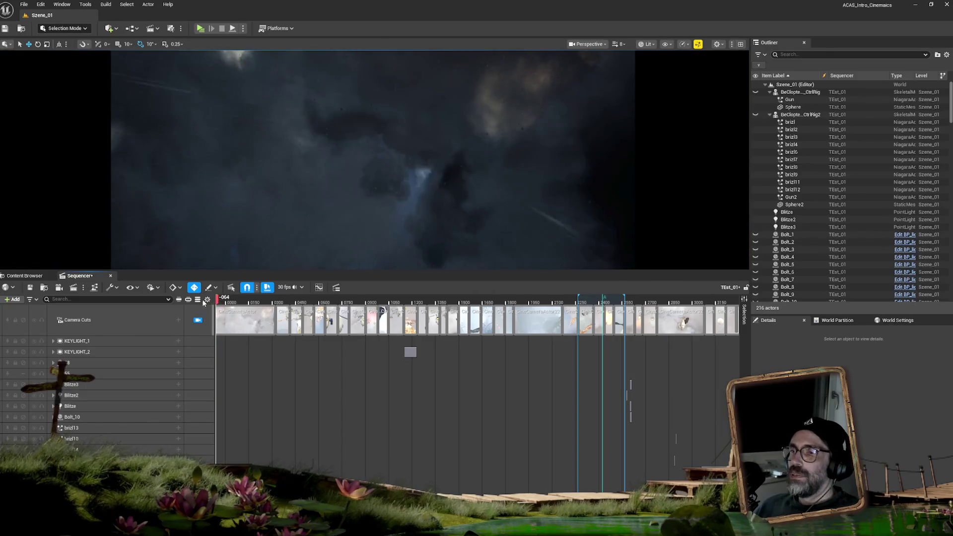
mouse_move(209, 304)
left_mouse_down()
mouse_move(389, 307)
mouse_move(183, 302)
left_mouse_up()
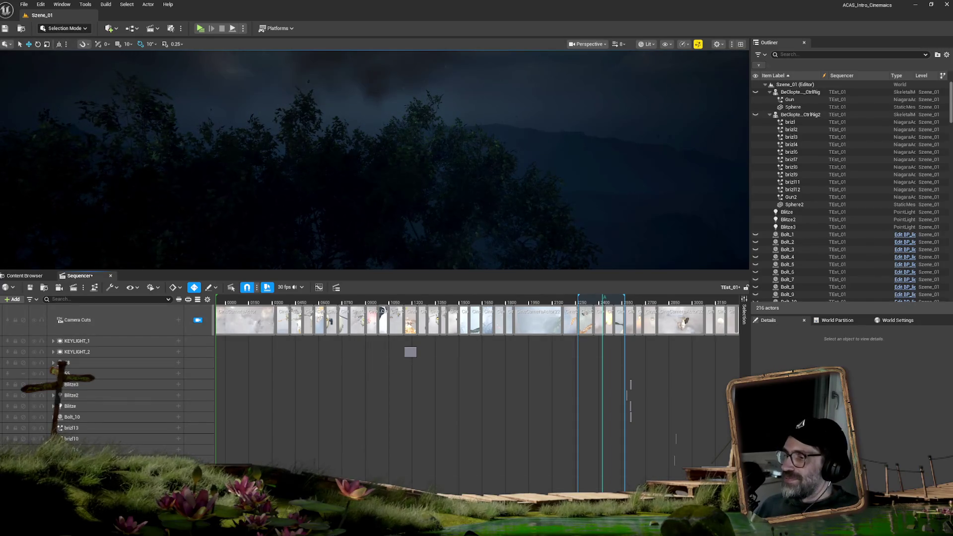
scroll(360, 353, "down", 2)
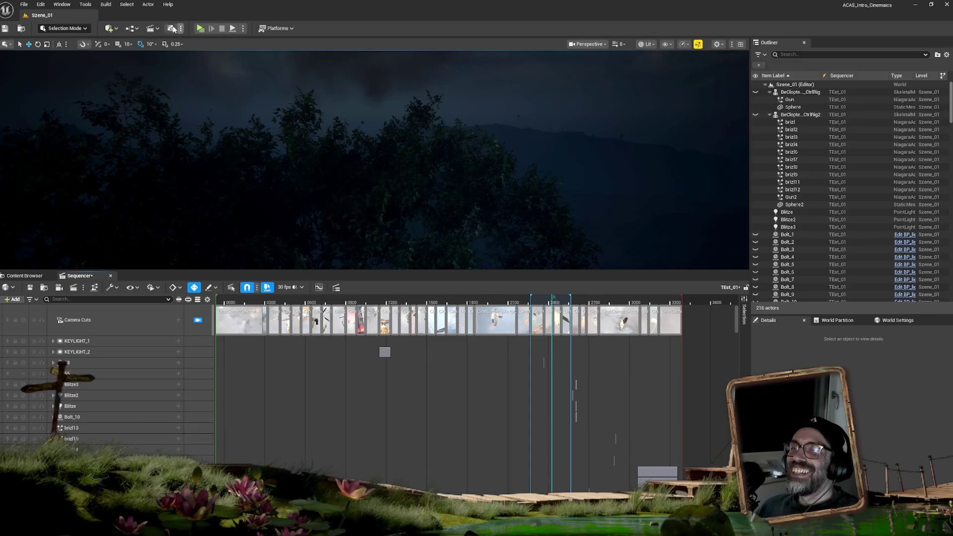
left_click(174, 29)
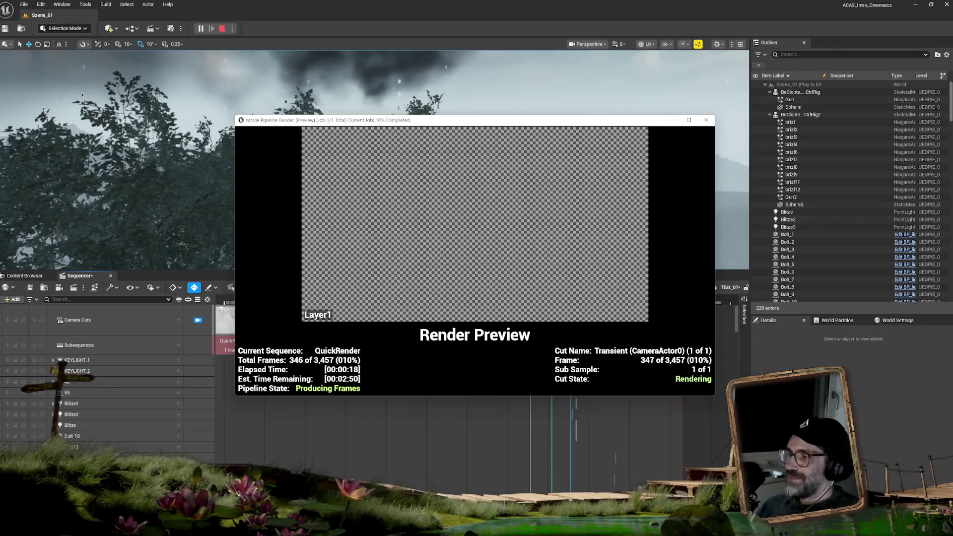
mouse_move(711, 396)
left_mouse_down()
mouse_move(744, 473)
mouse_move(804, 494)
left_mouse_up()
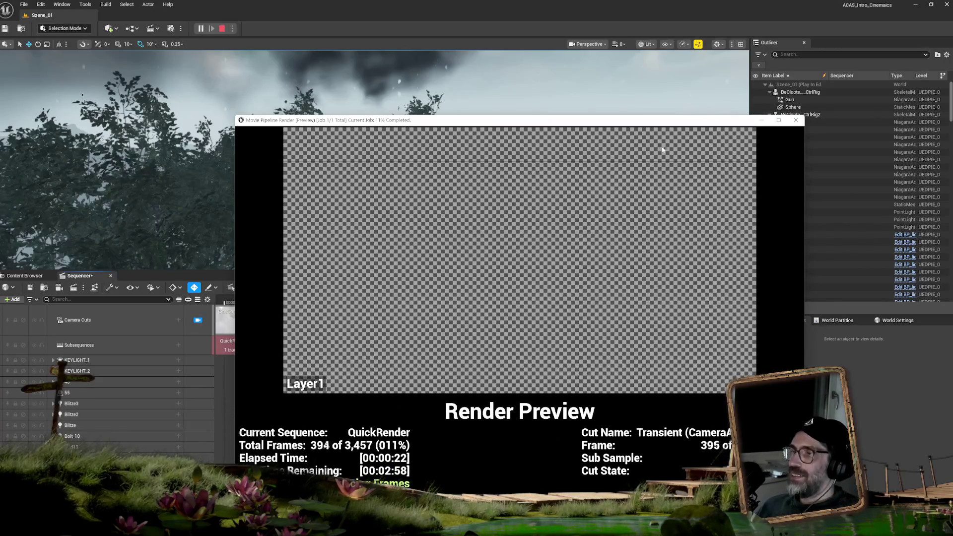
left_click_drag(645, 120, 477, 72)
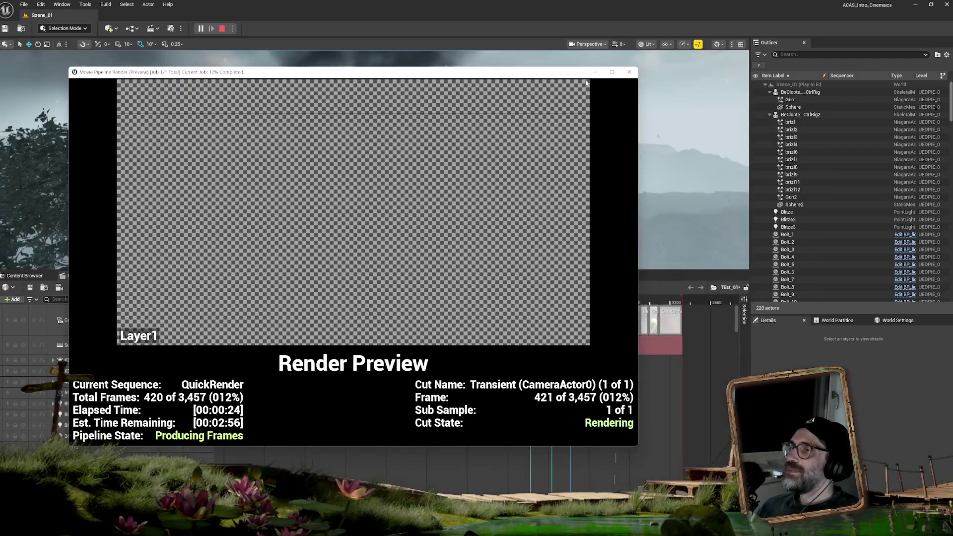
left_click(629, 72)
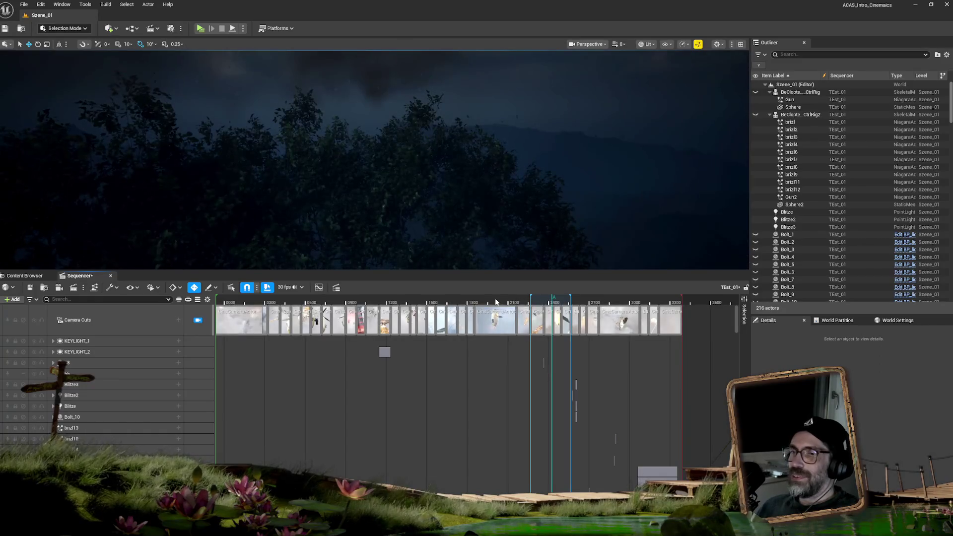
key("space")
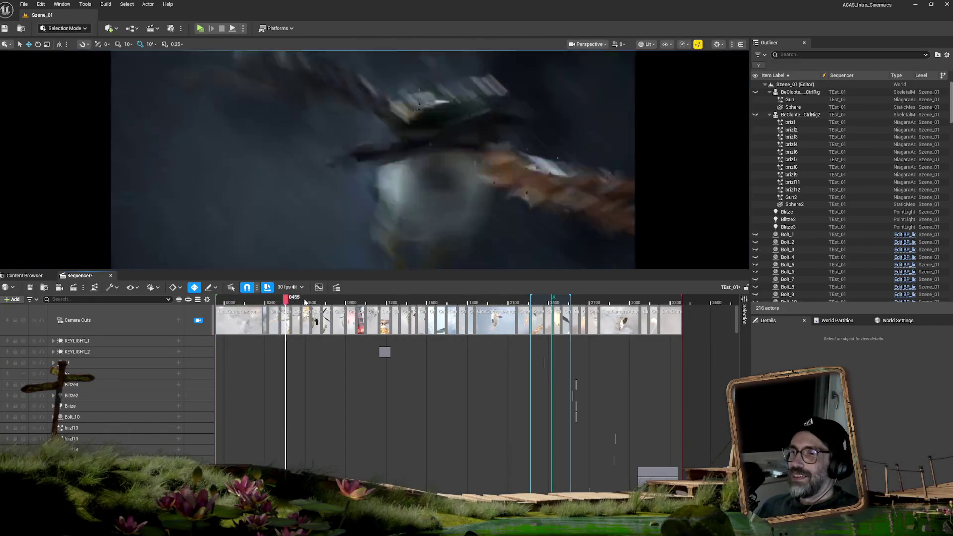
key("space")
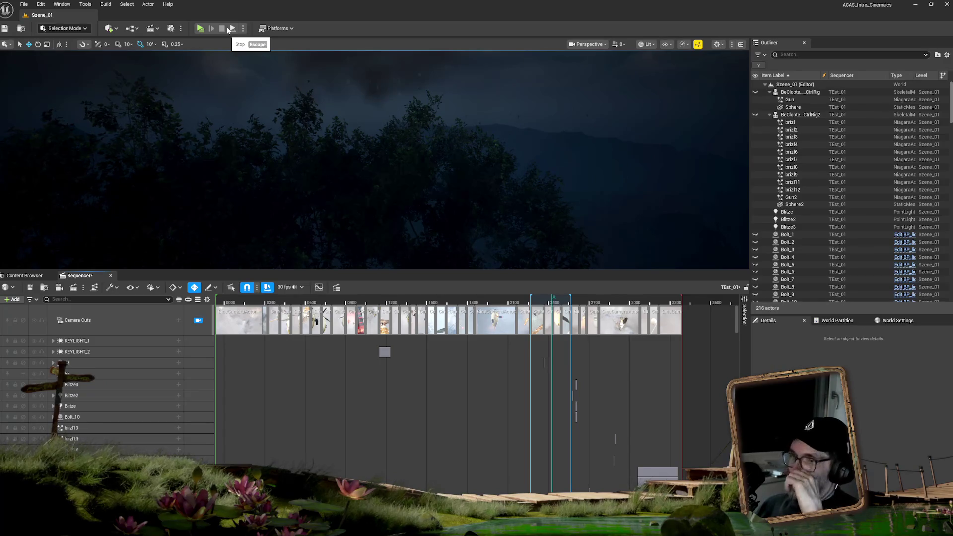
left_click(219, 298)
left_click_drag(217, 298, 217, 297)
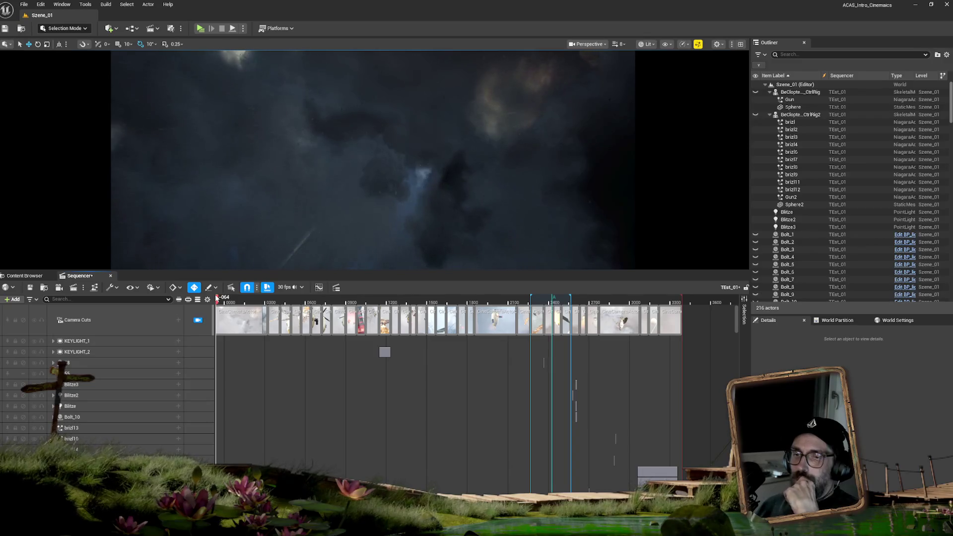
left_click_drag(216, 297, 231, 300)
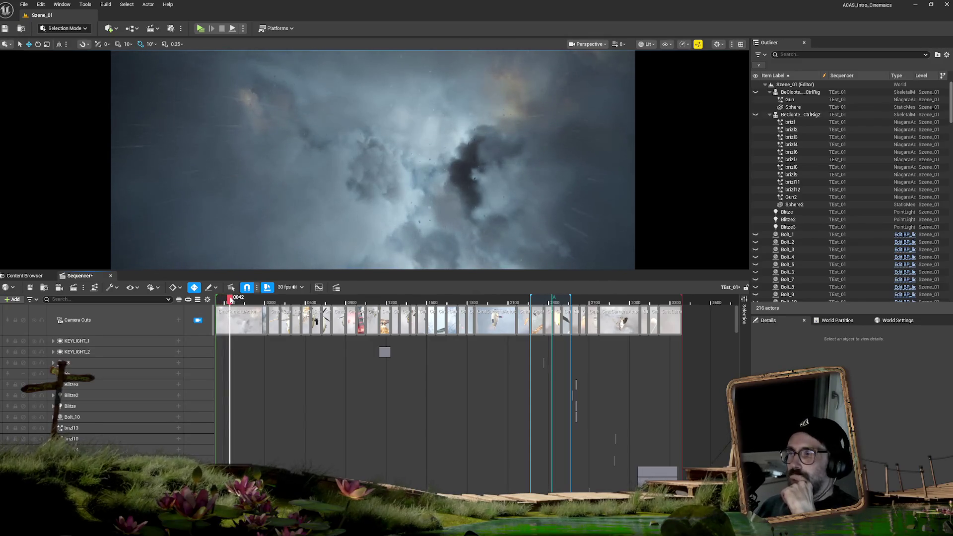
left_click_drag(231, 300, 215, 304)
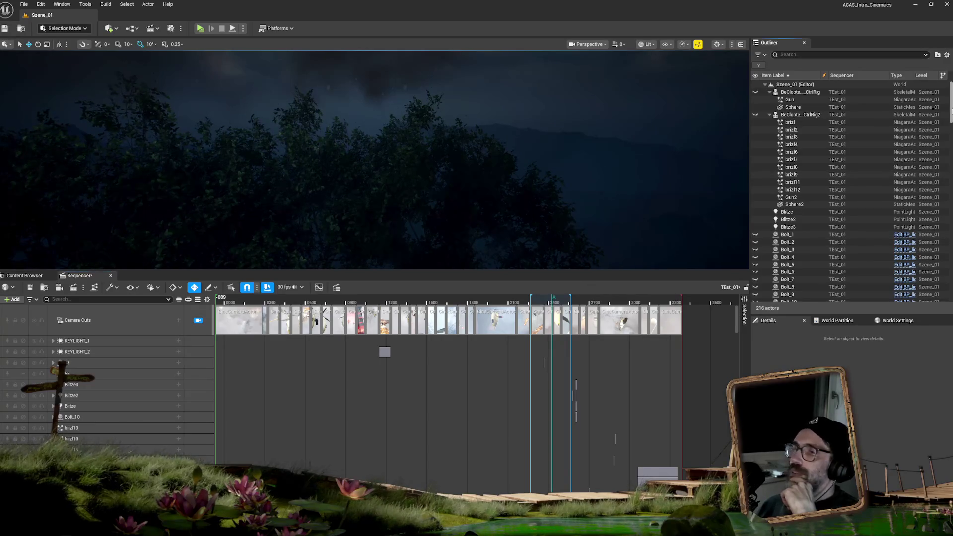
scroll(950, 112, "down", 1)
left_click_drag(951, 112, 945, 278)
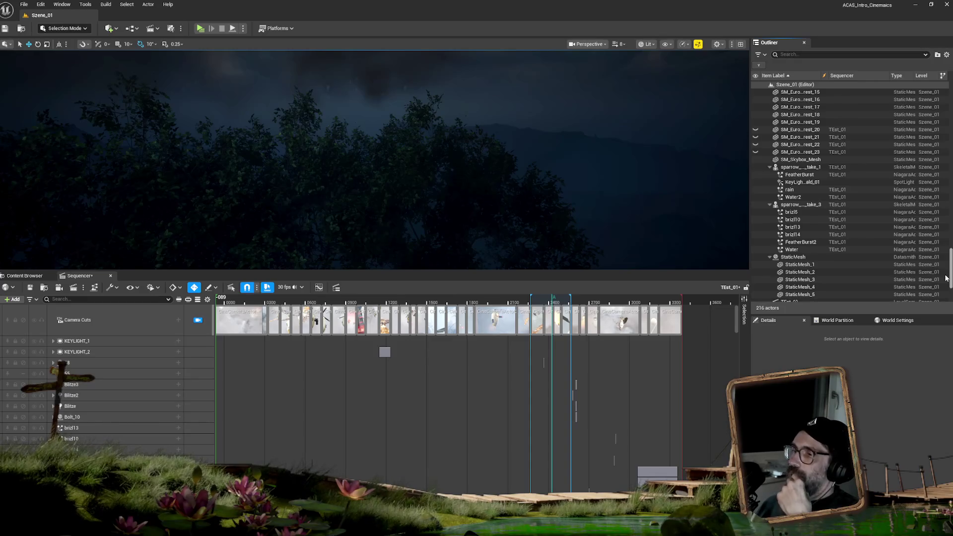
left_click_drag(945, 278, 946, 280)
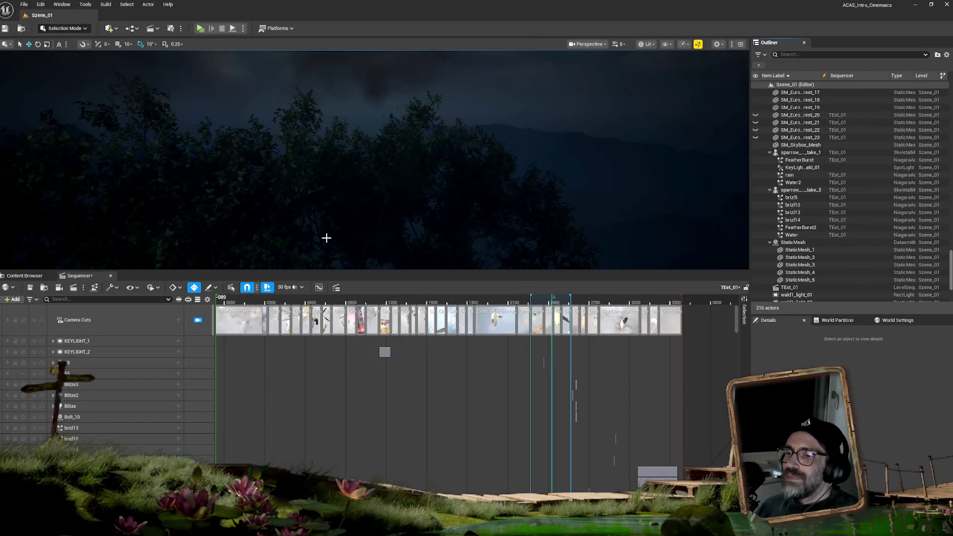
left_click_drag(229, 300, 223, 303)
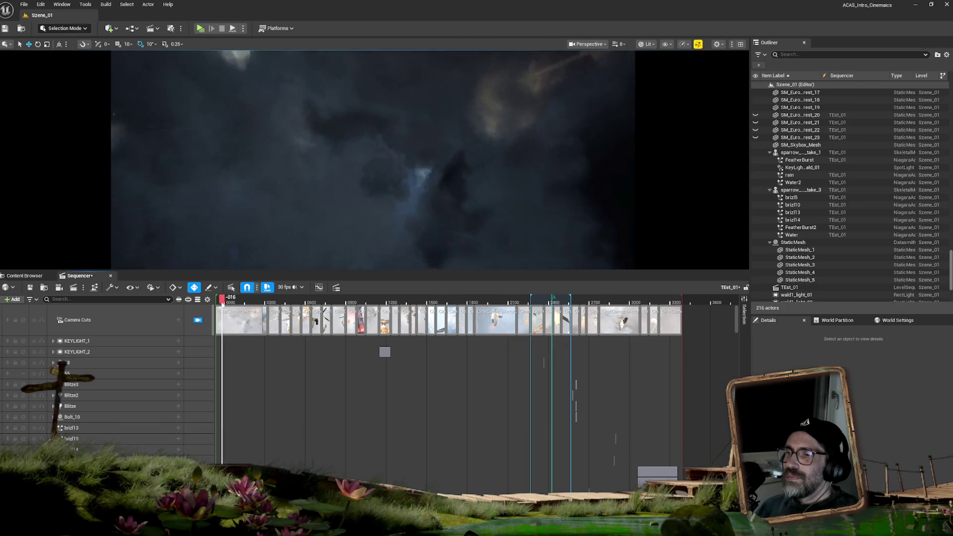
Set Quick Render's Sequencer Frame Range to Custom with start frame 0 and end frame 3300.
left_click(181, 28)
left_click(229, 203)
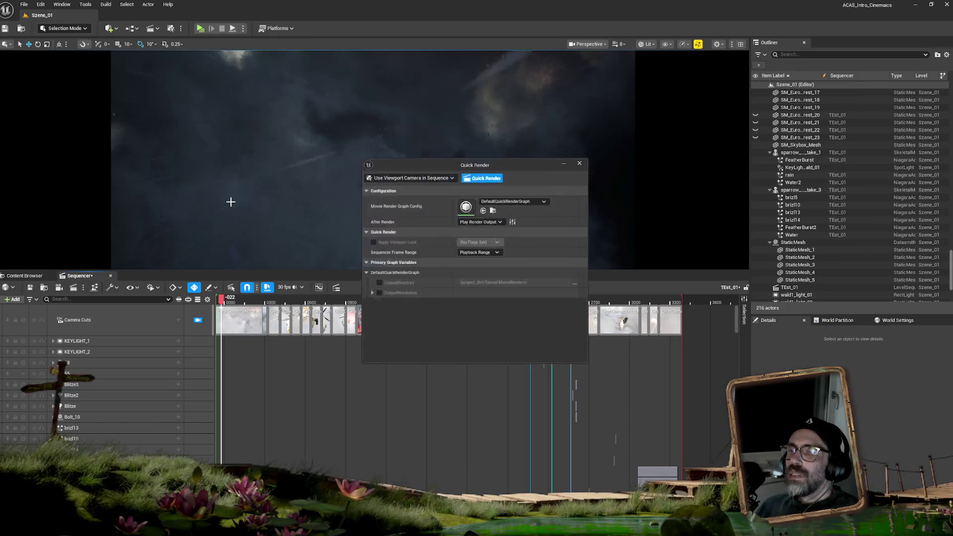
left_click(489, 252)
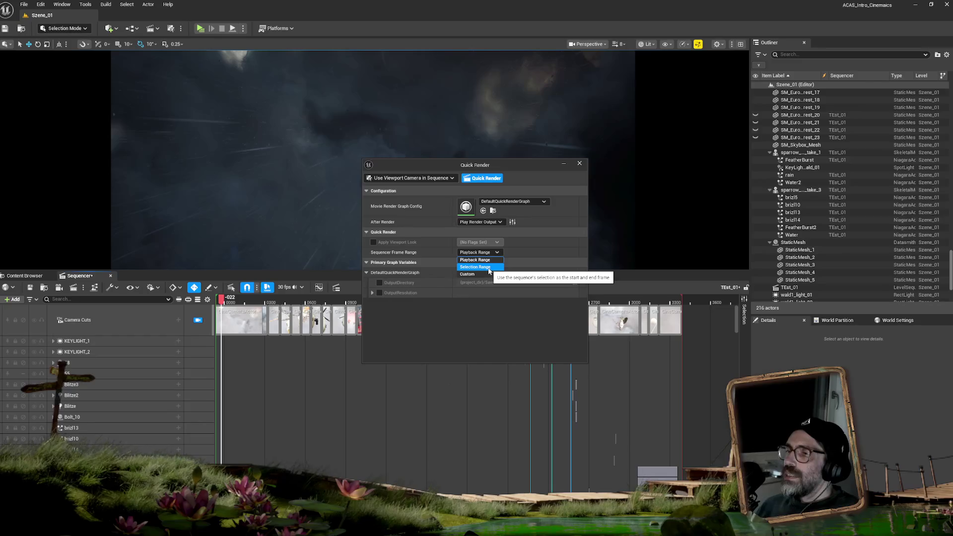
left_click(481, 274)
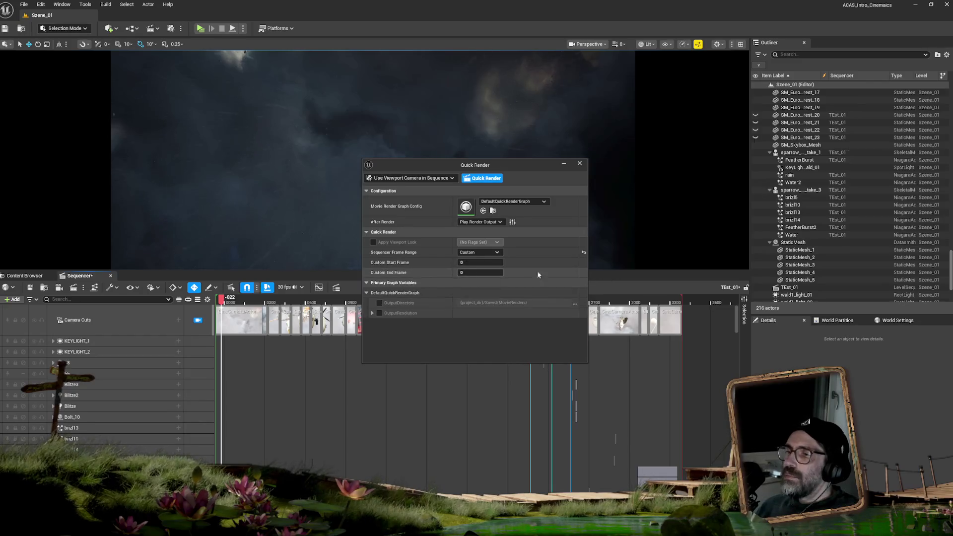
left_click(480, 263)
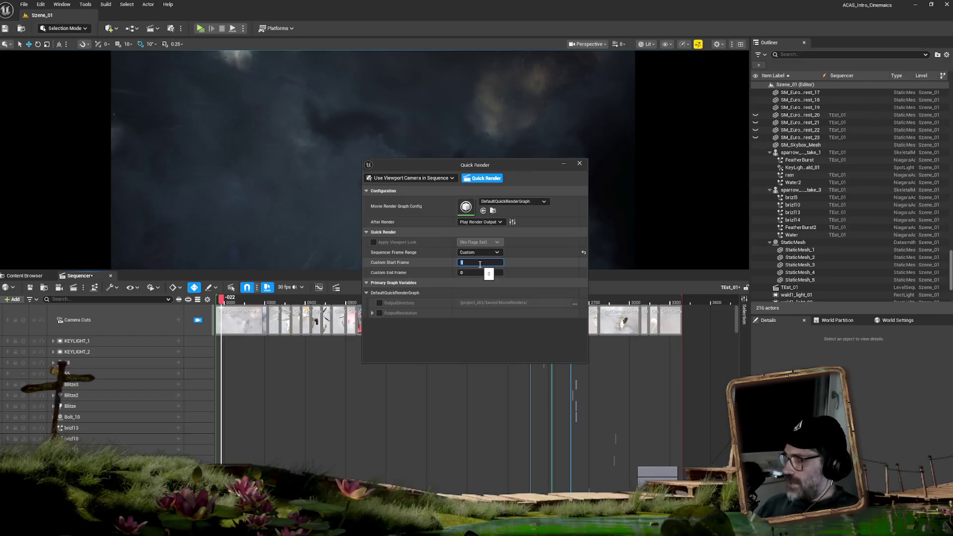
left_click(475, 270)
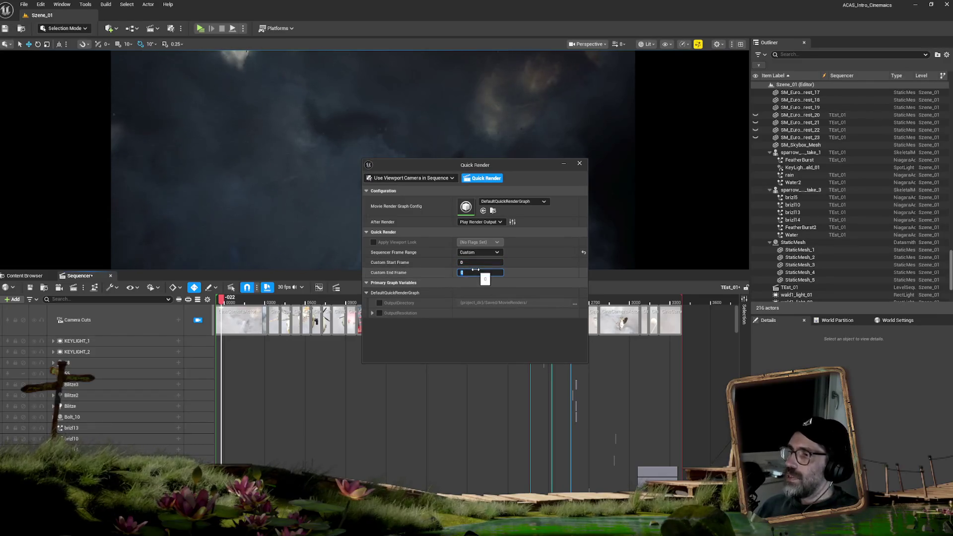
type("3")
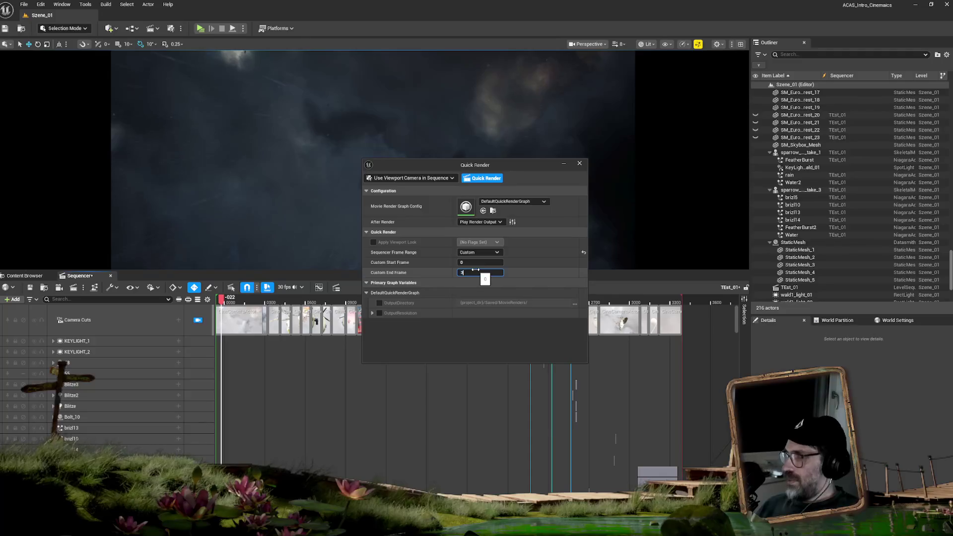
type("300")
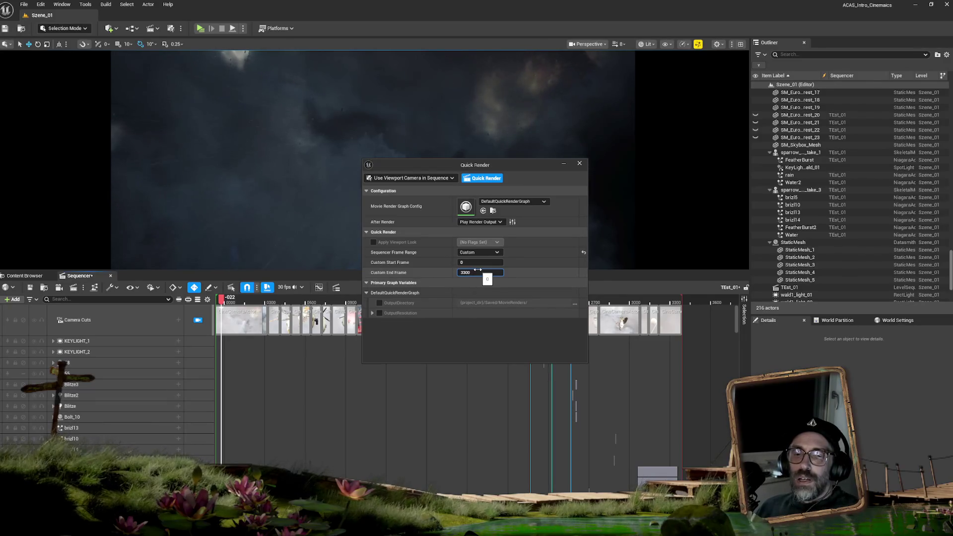
left_click(181, 28)
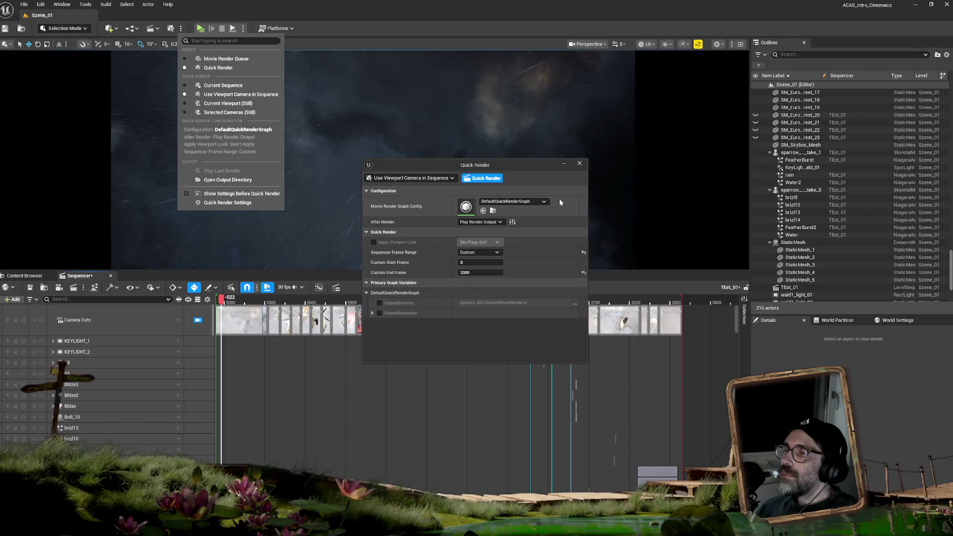
left_click(522, 166)
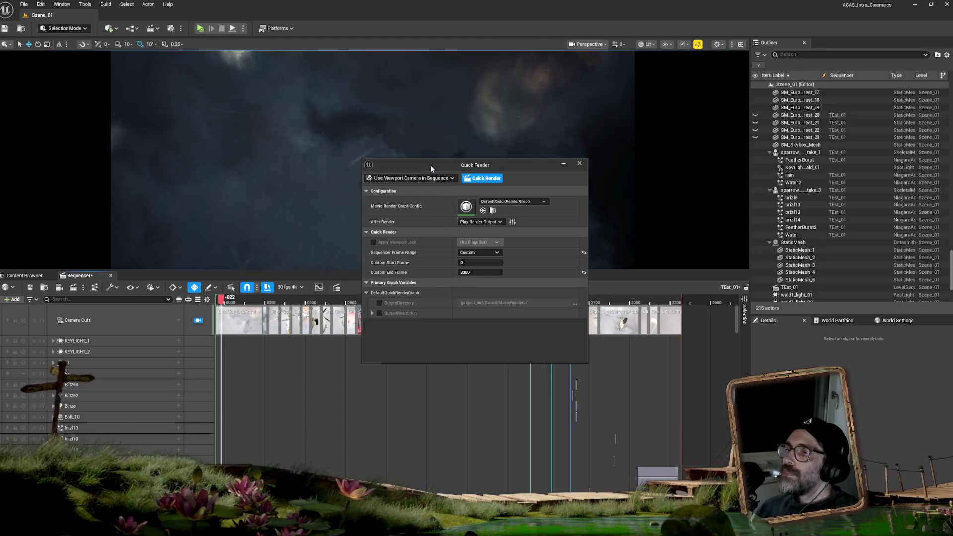
mouse_move(430, 165)
left_mouse_down()
mouse_move(473, 155)
mouse_move(562, 84)
mouse_move(618, 80)
left_mouse_up()
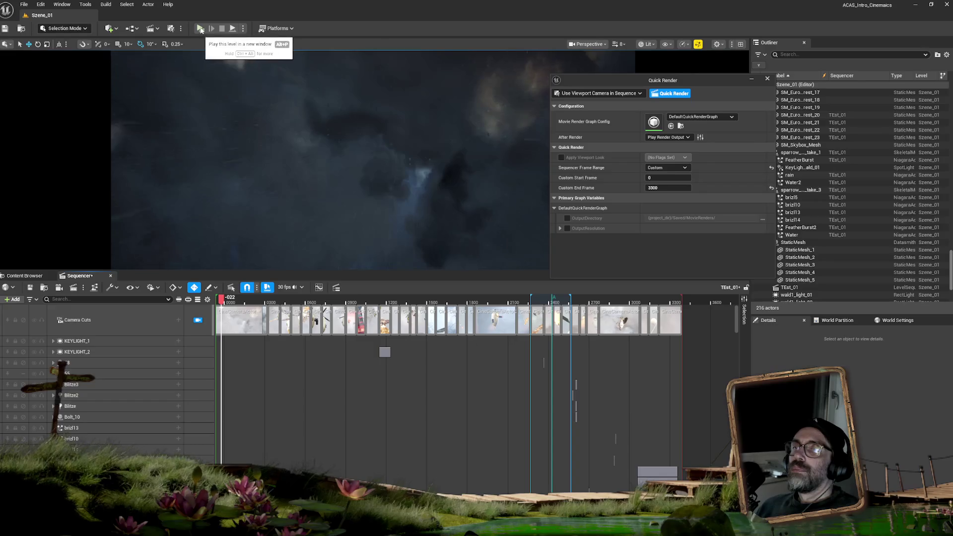
left_click(171, 29)
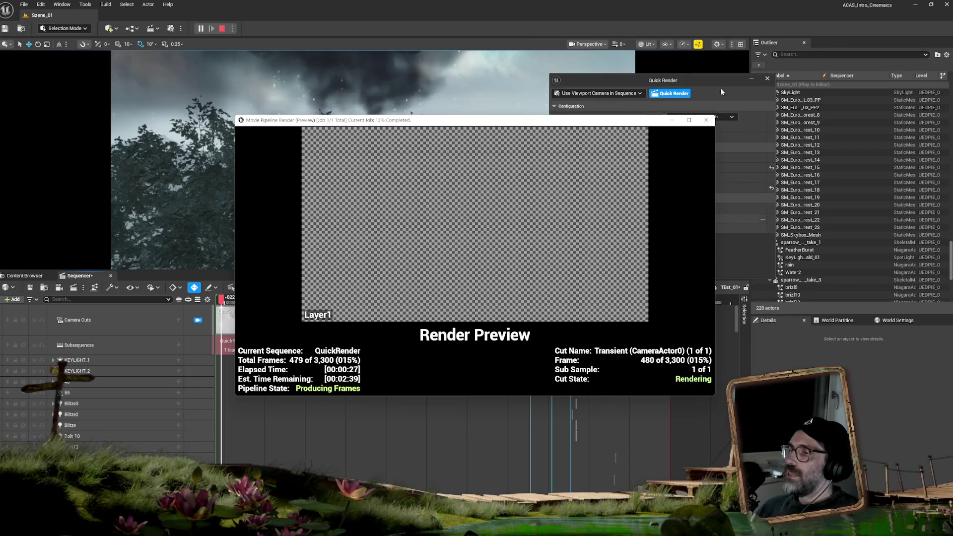
left_click(706, 120)
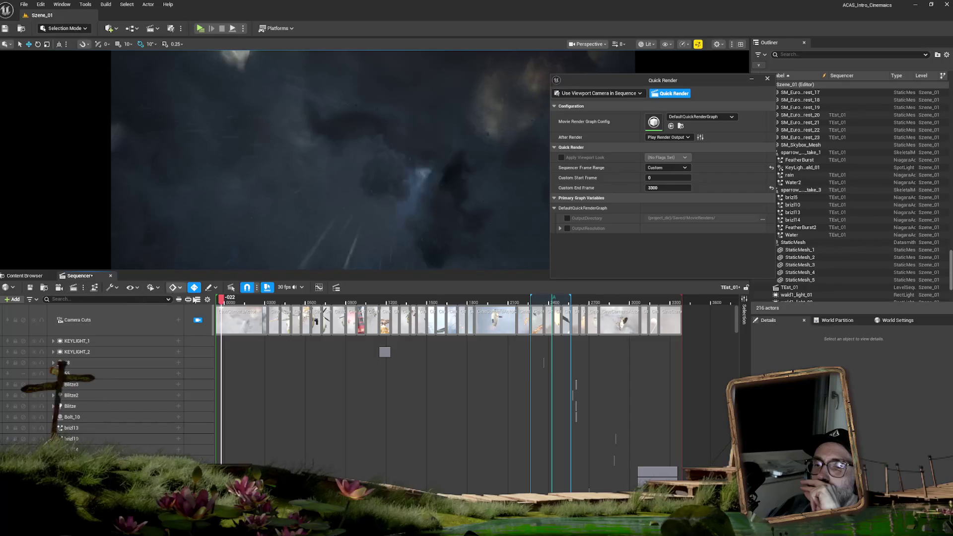
Close the message log and scrub forward to frame 0376, the creature flying through storm clouds.
mouse_move(223, 300)
left_mouse_down()
mouse_move(297, 305)
mouse_move(198, 293)
left_mouse_up()
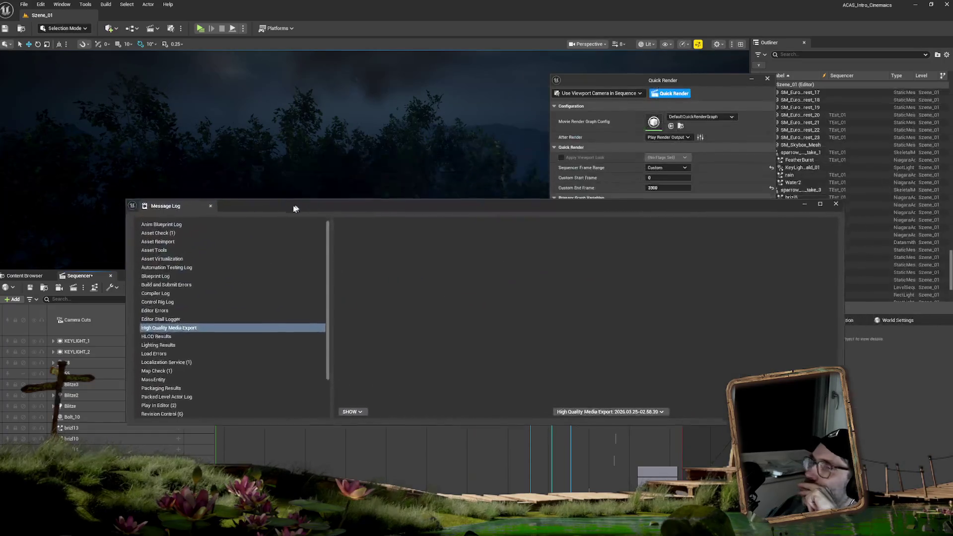
left_click(831, 207)
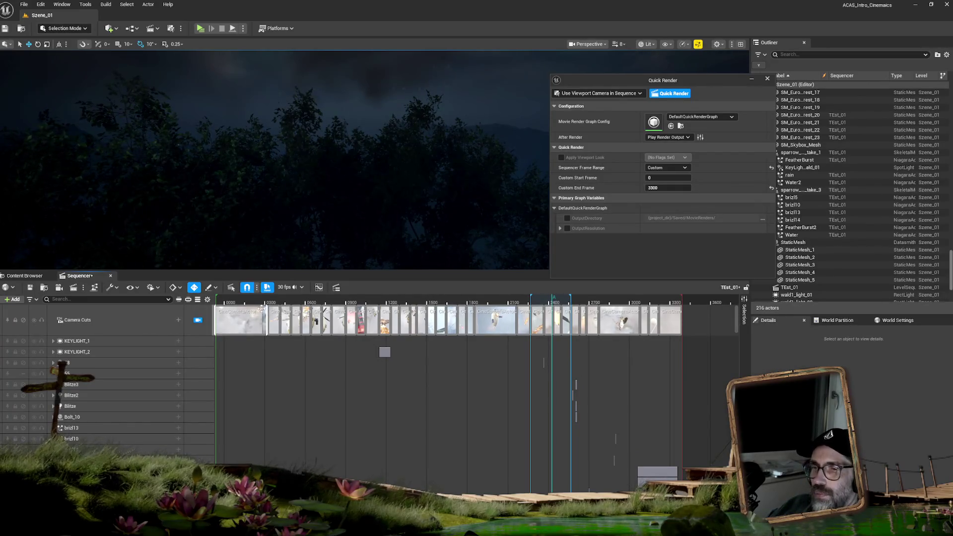
left_click(232, 301)
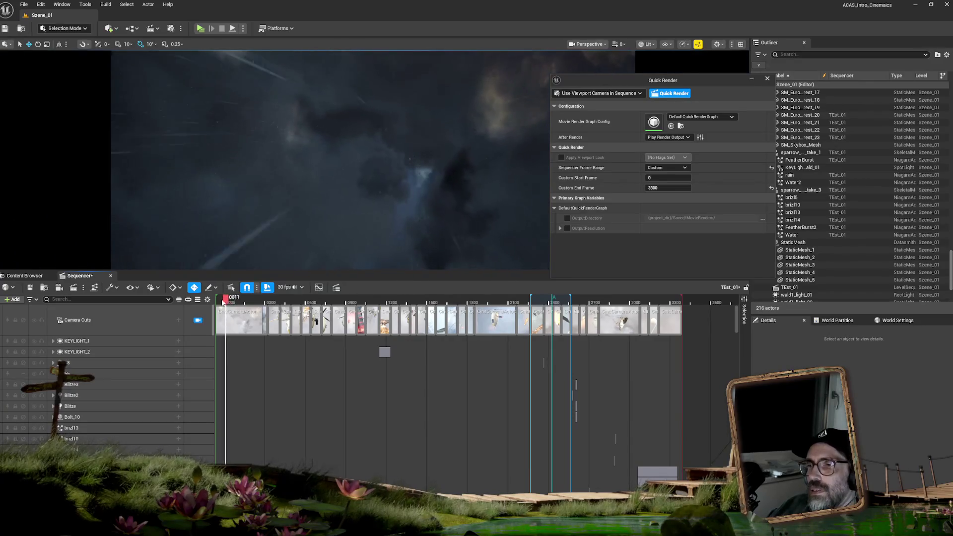
left_click_drag(242, 302, 274, 304)
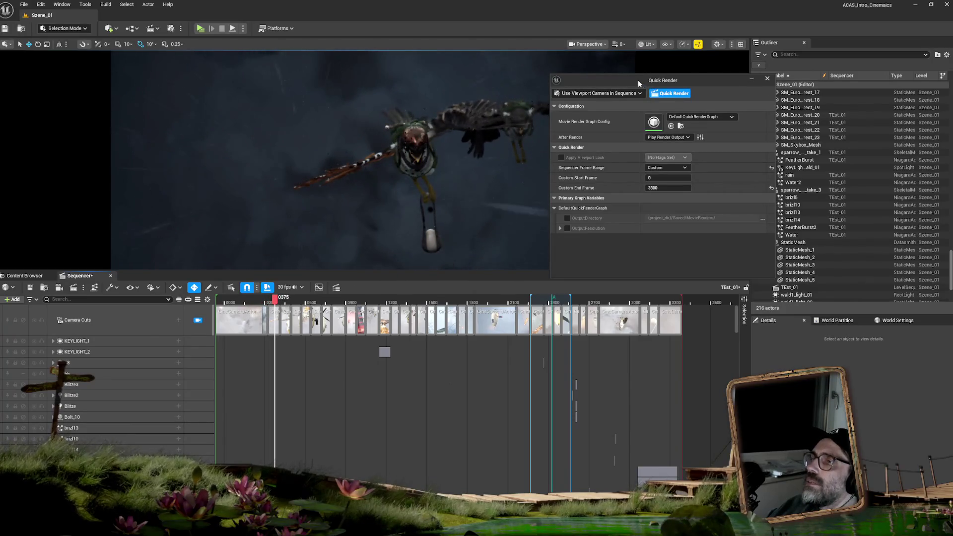
mouse_move(638, 79)
left_mouse_down()
mouse_move(332, 135)
mouse_move(334, 176)
left_mouse_up()
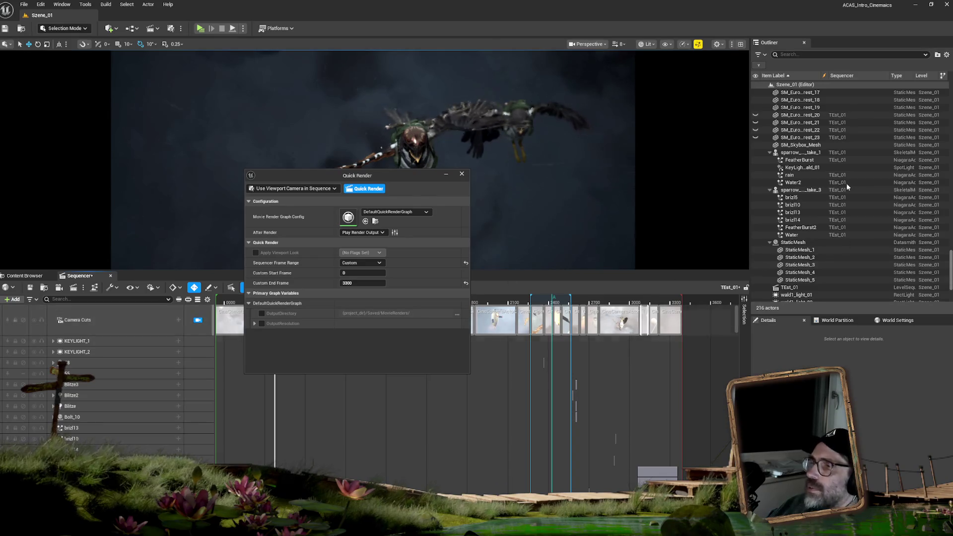
Select CineCameraActor in the Outliner and scroll its Details to Current Camera Settings.
scroll(794, 198, "up", 15)
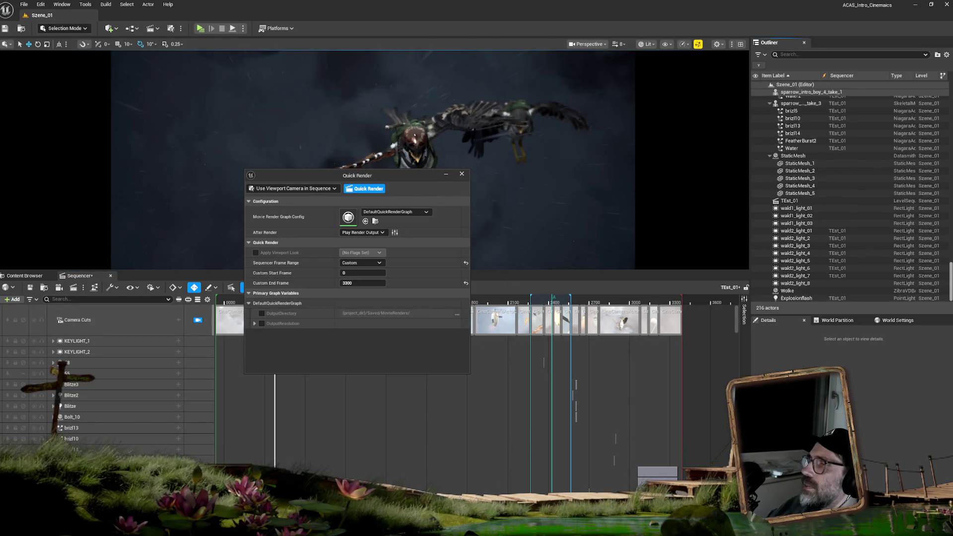
scroll(843, 194, "up", 10)
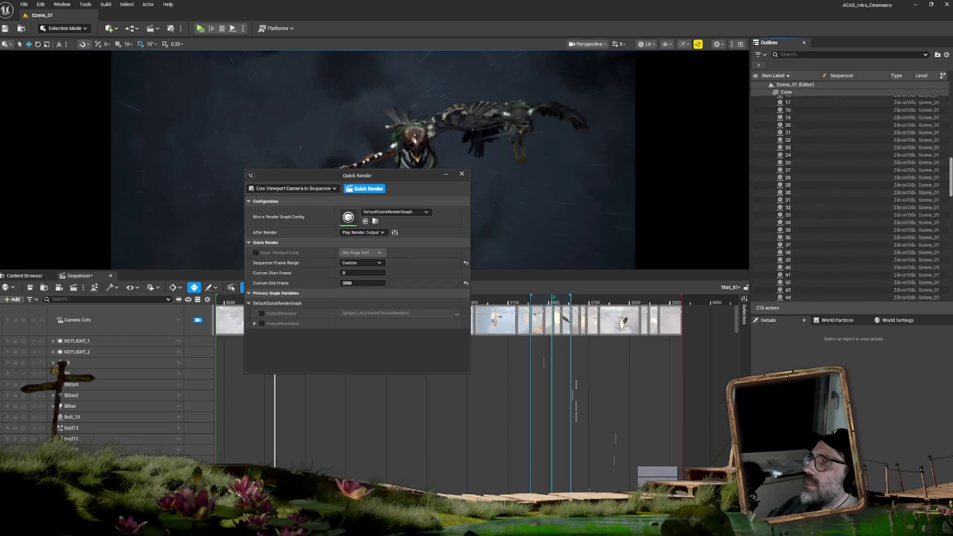
scroll(819, 149, "up", 2)
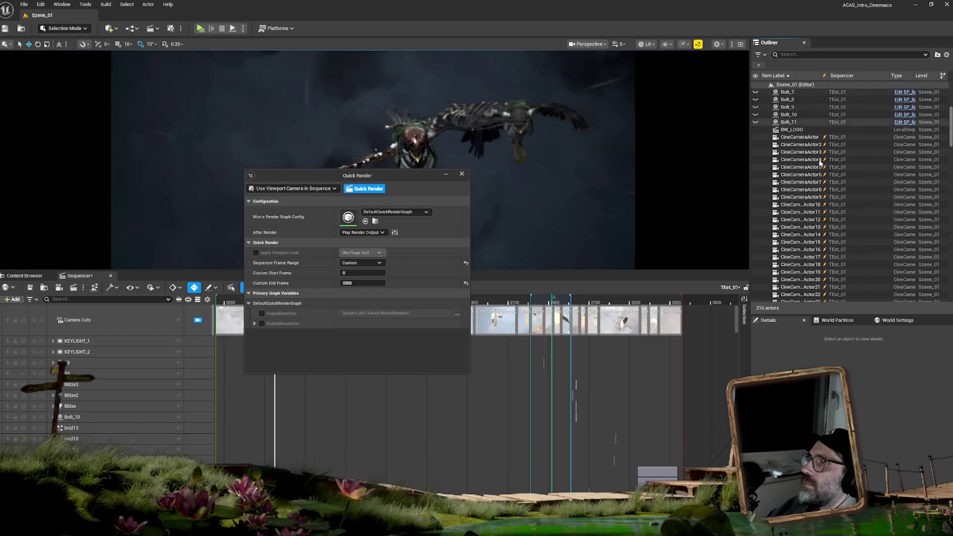
left_click(799, 137)
scroll(935, 421, "down", 5)
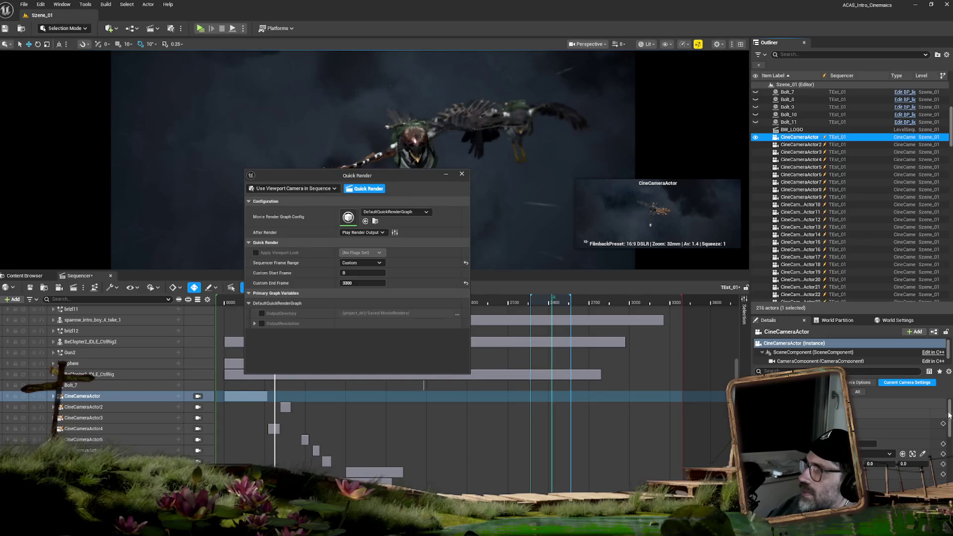
scroll(950, 432, "down", 1)
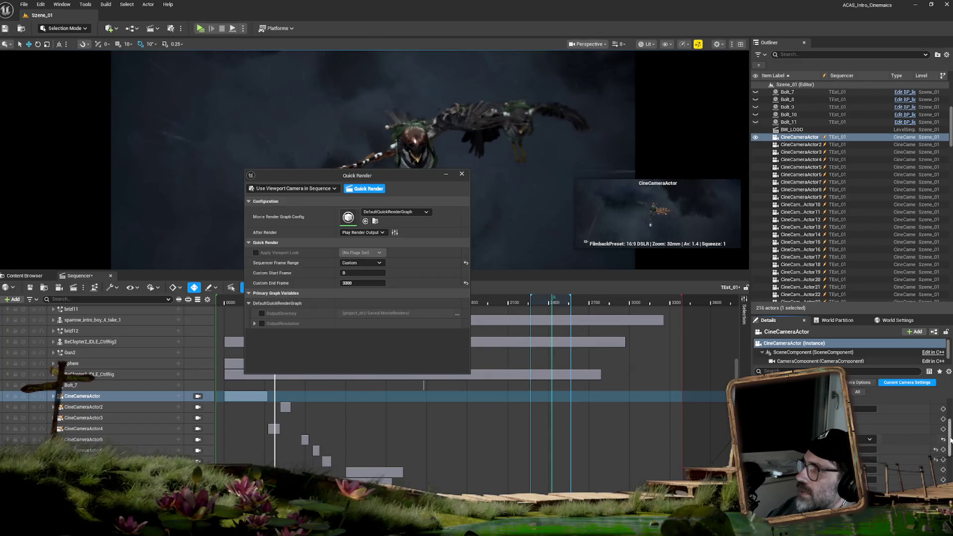
left_click_drag(950, 439, 948, 479)
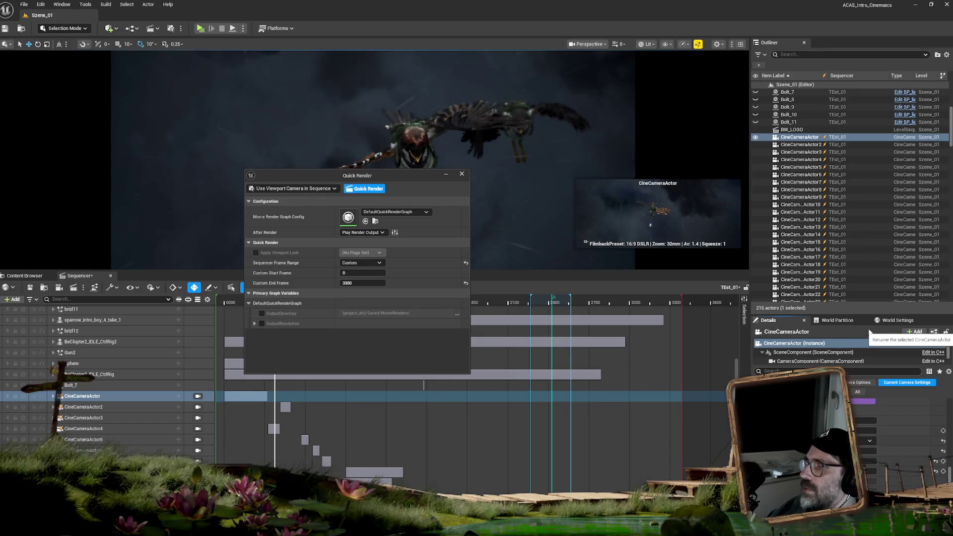
left_click_drag(395, 174, 419, 177)
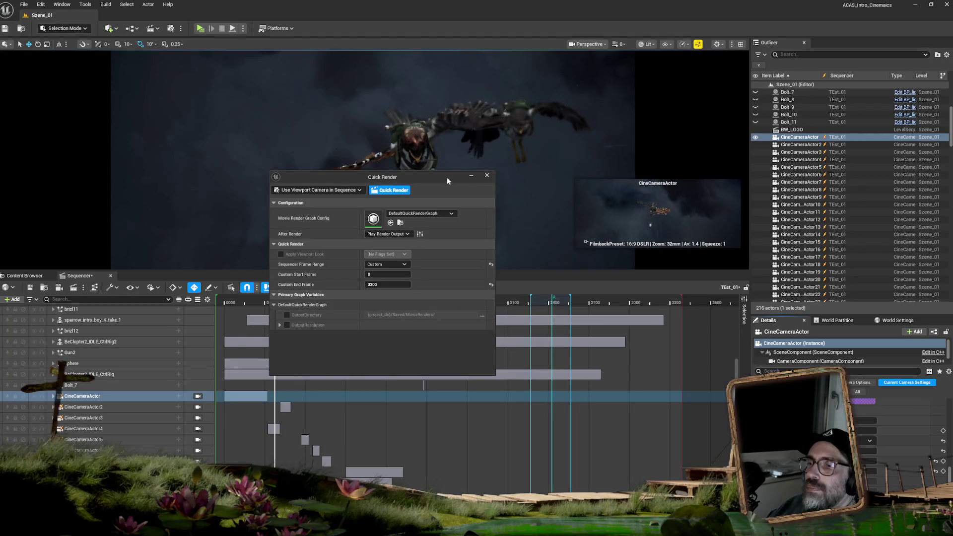
Switch the Quick Render mode to Current Sequence.
left_click(340, 191)
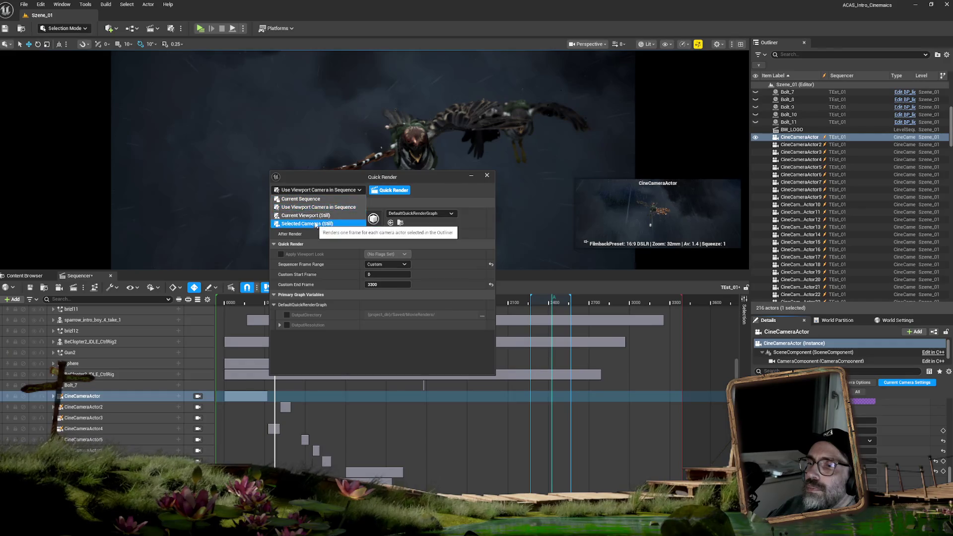
left_click(306, 200)
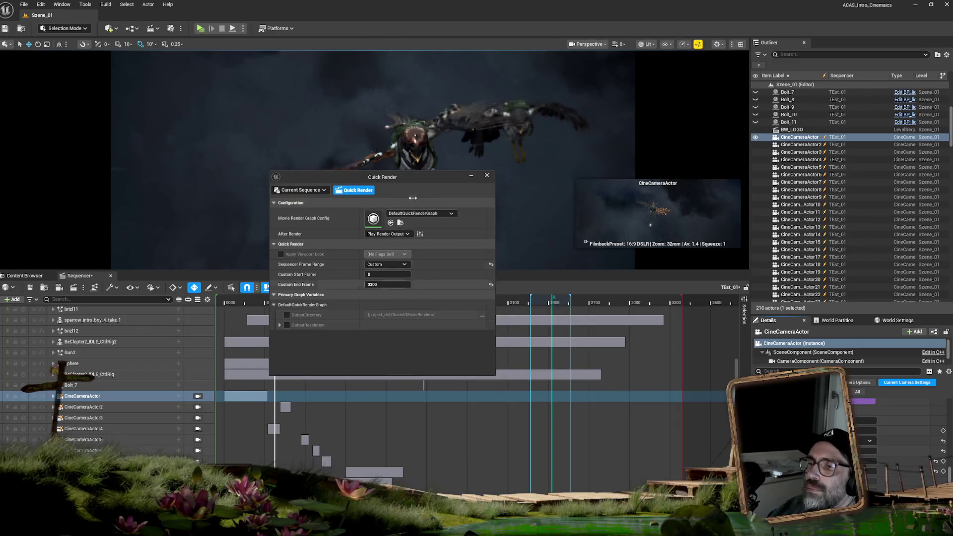
left_click_drag(403, 178, 417, 180)
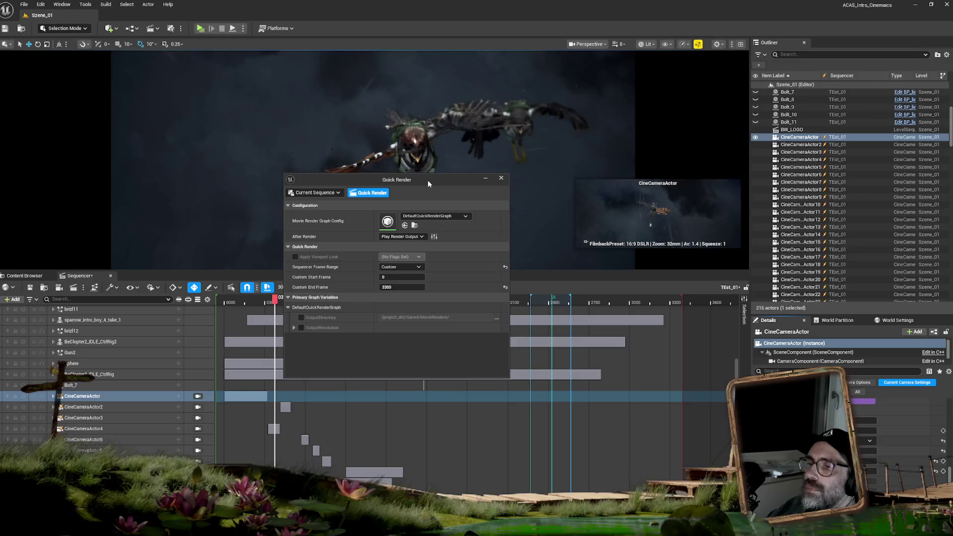
Enable the OutputResolution override and set it to 2390 × 1000.
left_click_drag(428, 180, 432, 183)
left_click(300, 331)
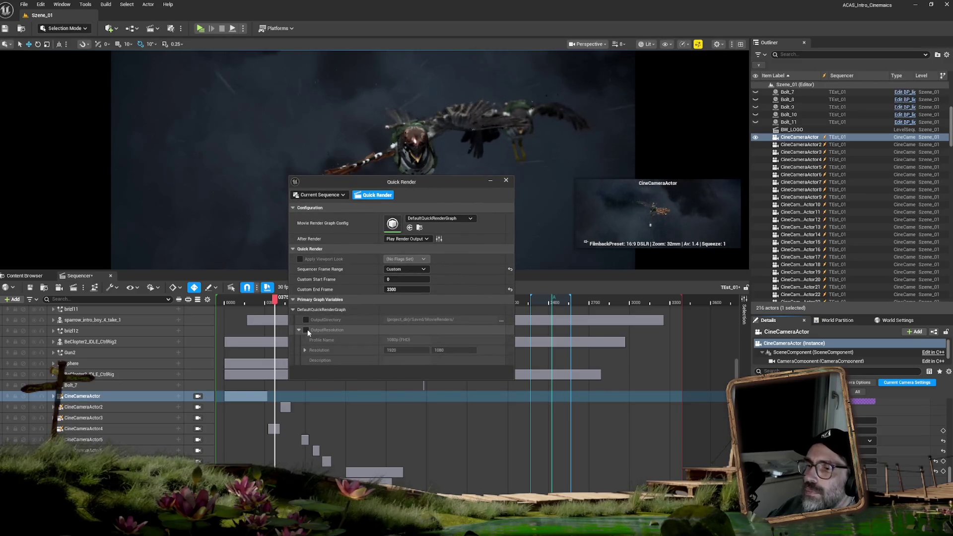
left_click(305, 329)
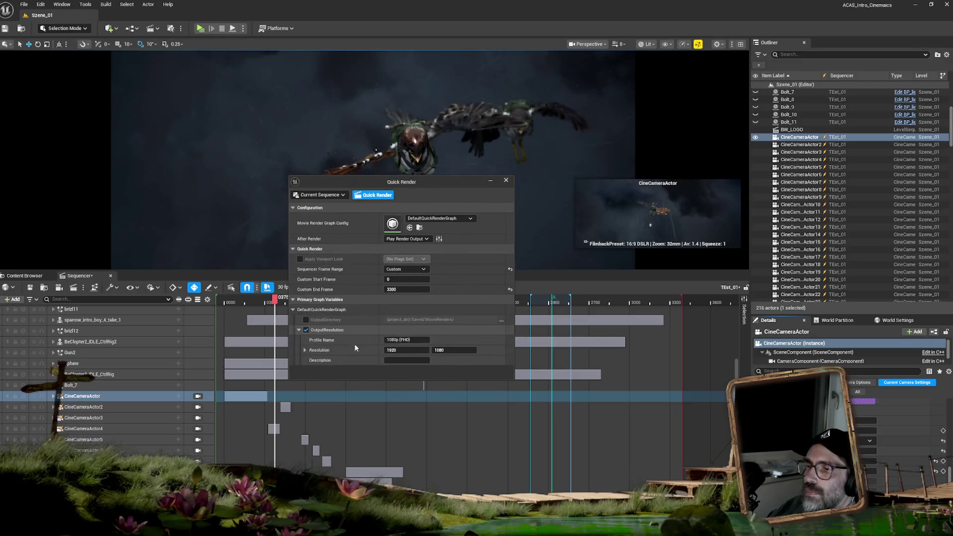
left_click(410, 350)
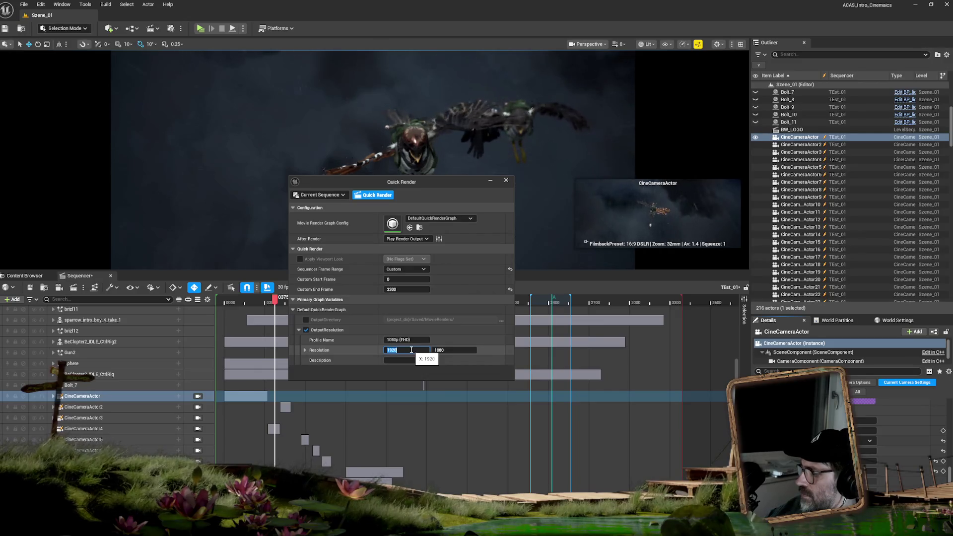
type("2390")
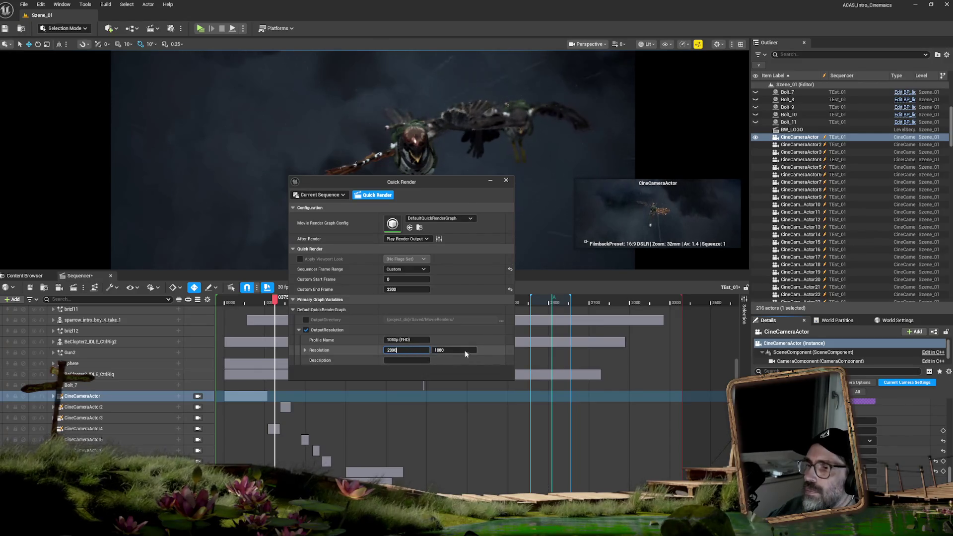
left_click(461, 350)
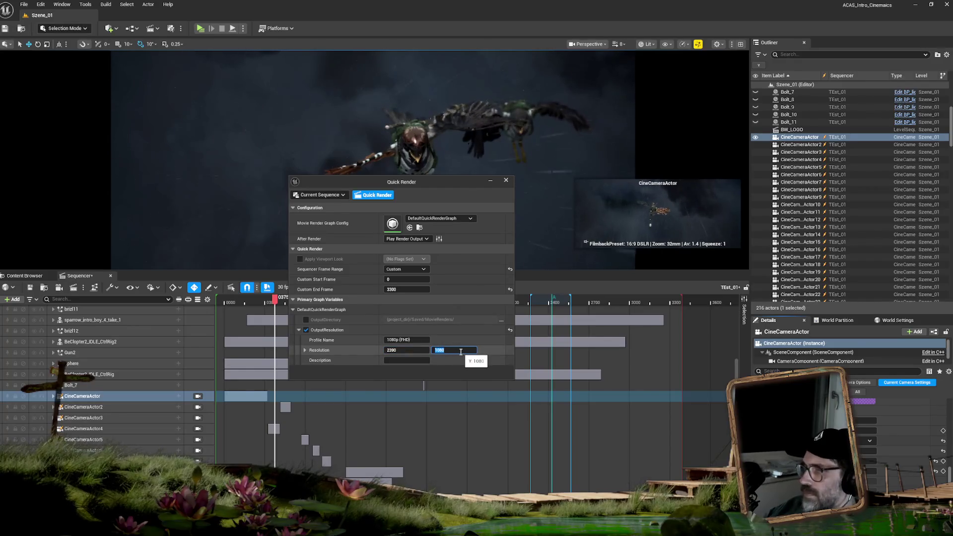
type("1000")
key("Return")
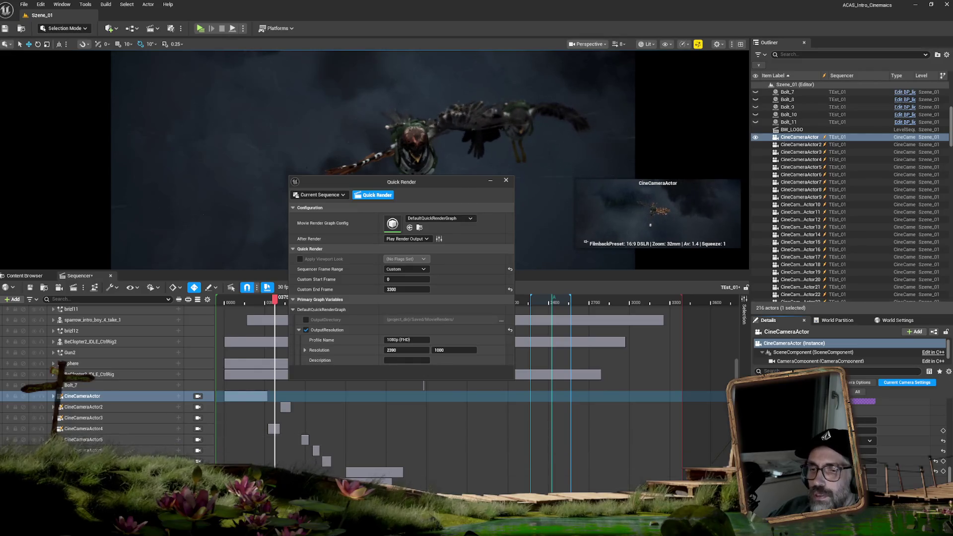
key("super")
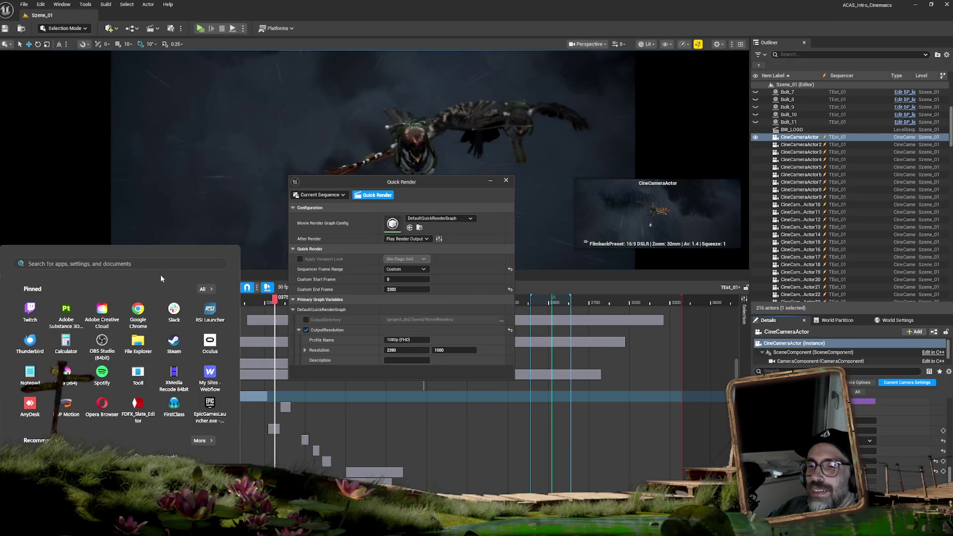
Launch Discord via Start search and switch to its chat image about fixing black frames.
type("discord")
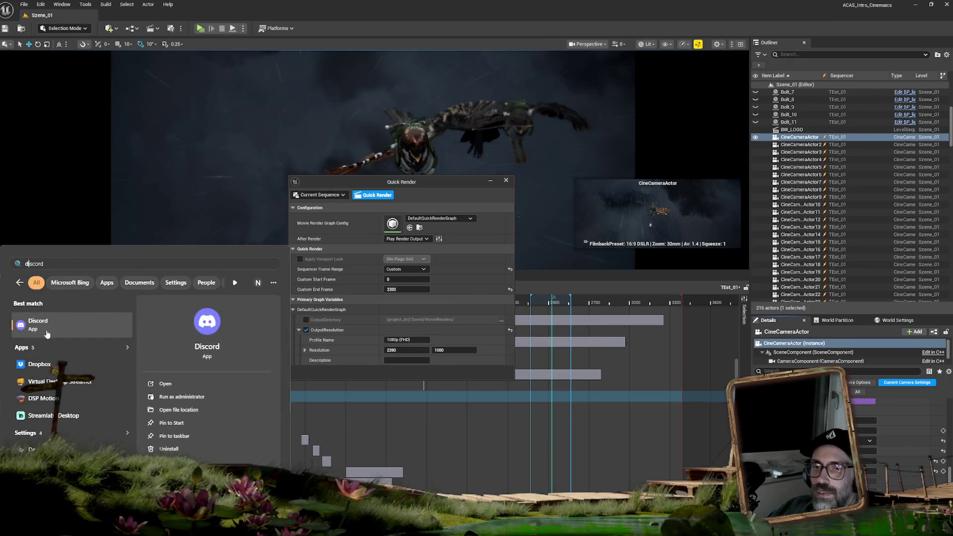
left_click(106, 323)
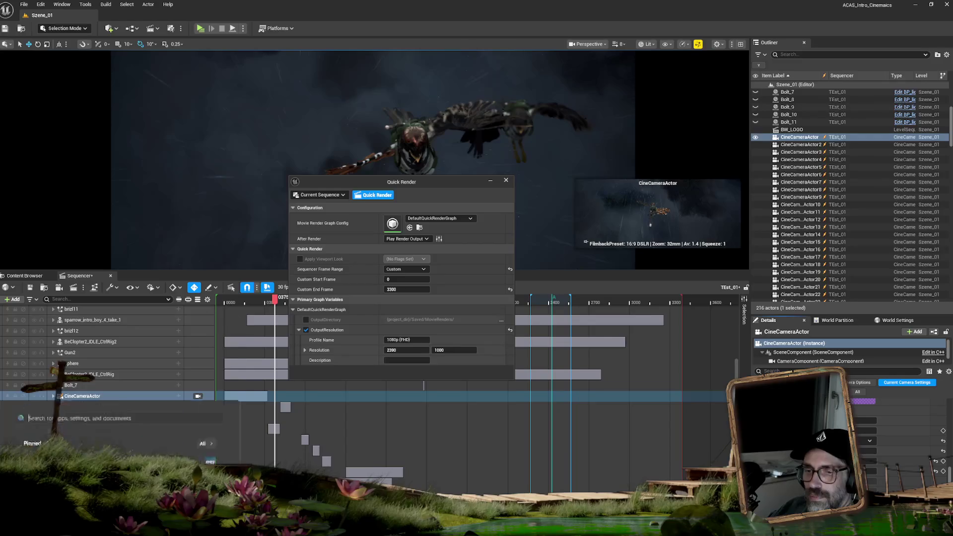
key("super")
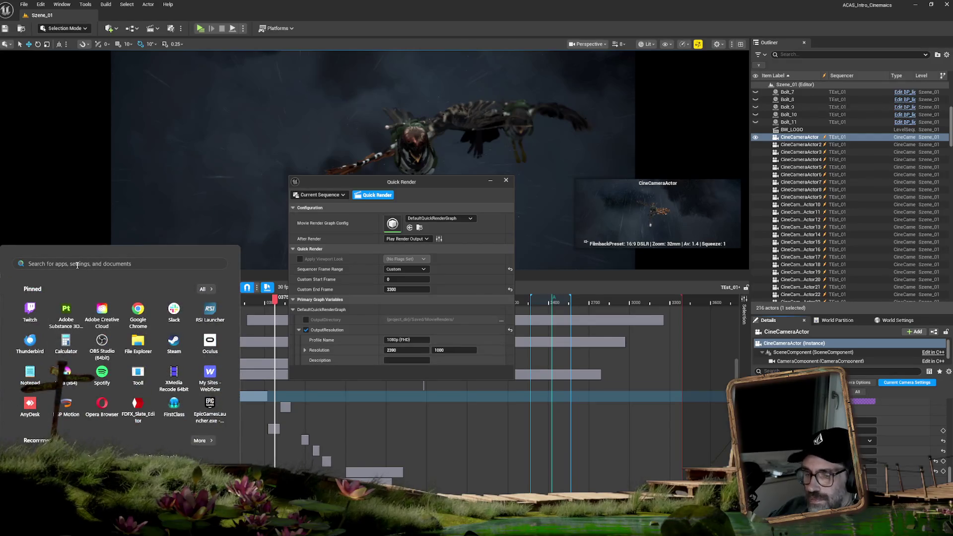
type("discord")
key("Escape")
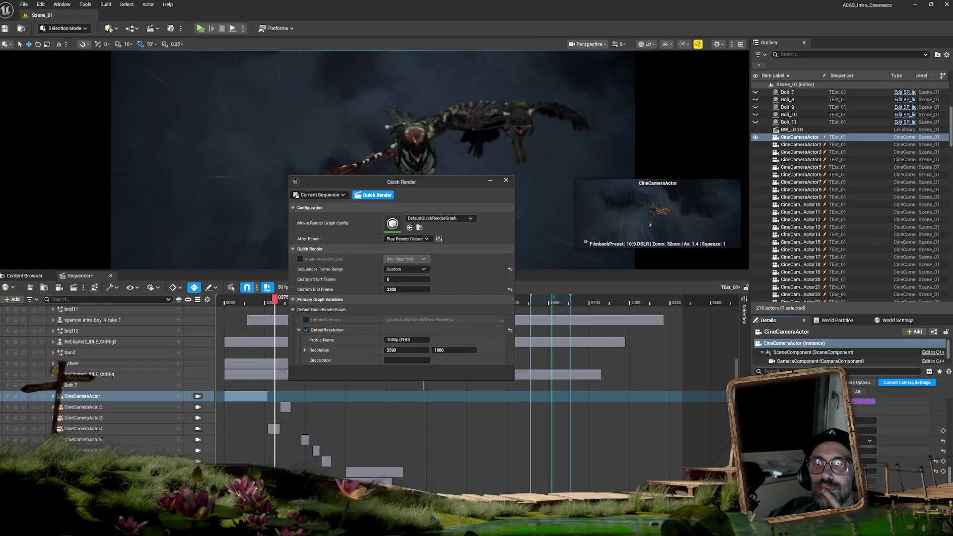
key("alt+Tab")
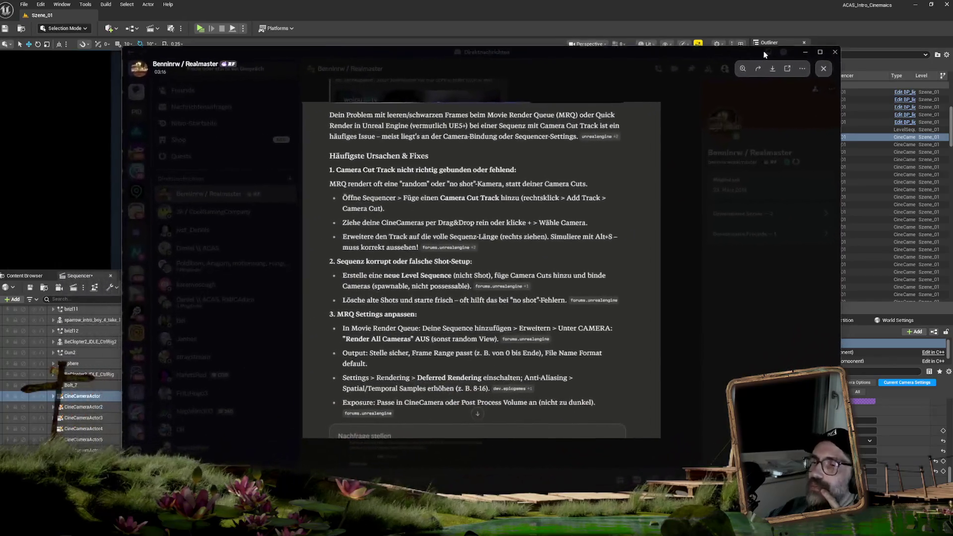
left_click_drag(763, 51, 767, 51)
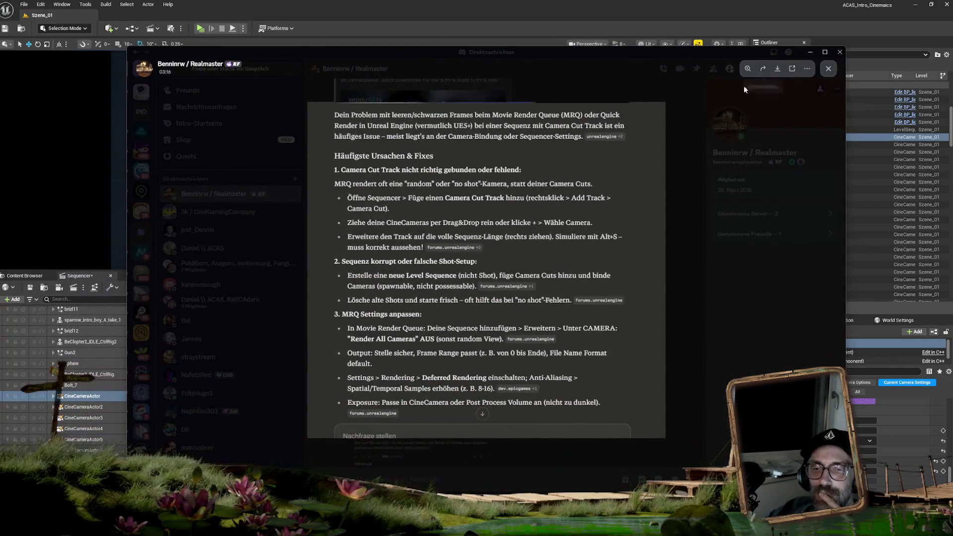
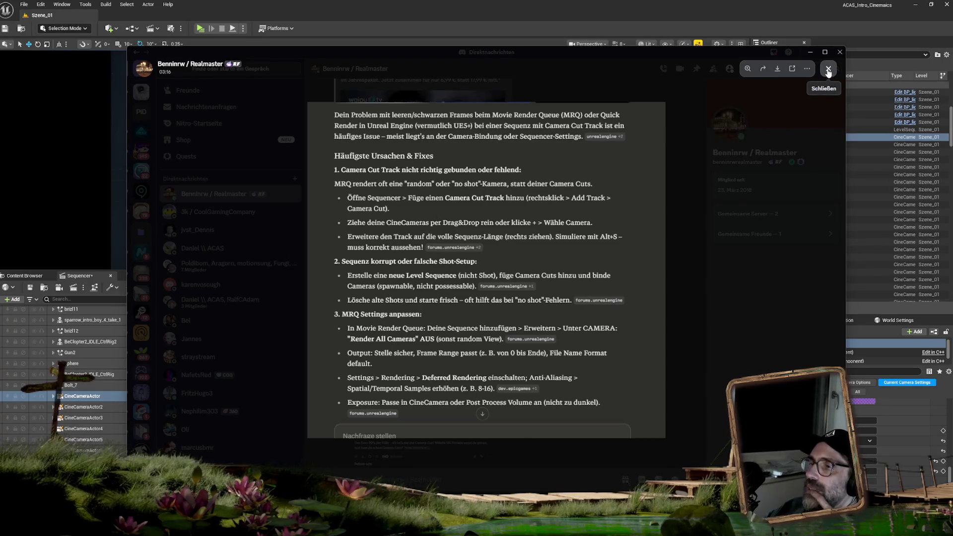
View the lower part of the black-frames troubleshooting screenshot in Discord, then minimize Discord.
left_click(828, 72)
left_click(427, 414)
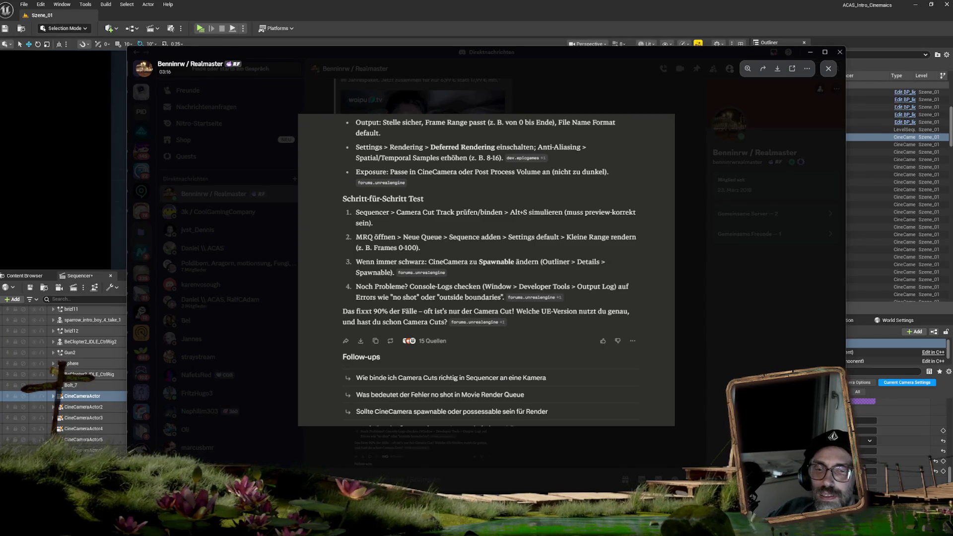
key("super+Down")
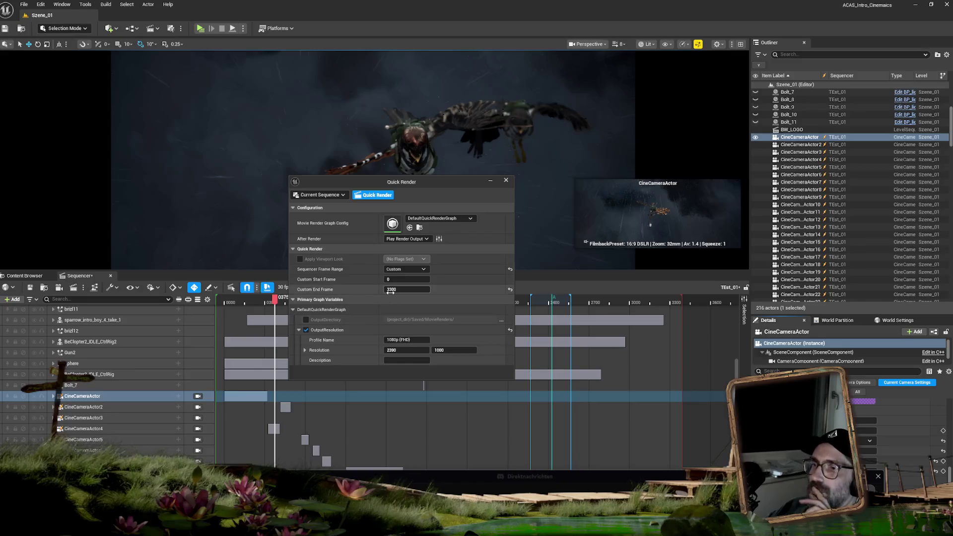
Quick-render frames 0–3300, stop it after about 110 frames, and select the CineCameraActor track.
mouse_move(418, 179)
left_mouse_down()
mouse_move(489, 113)
mouse_move(497, 147)
left_mouse_up()
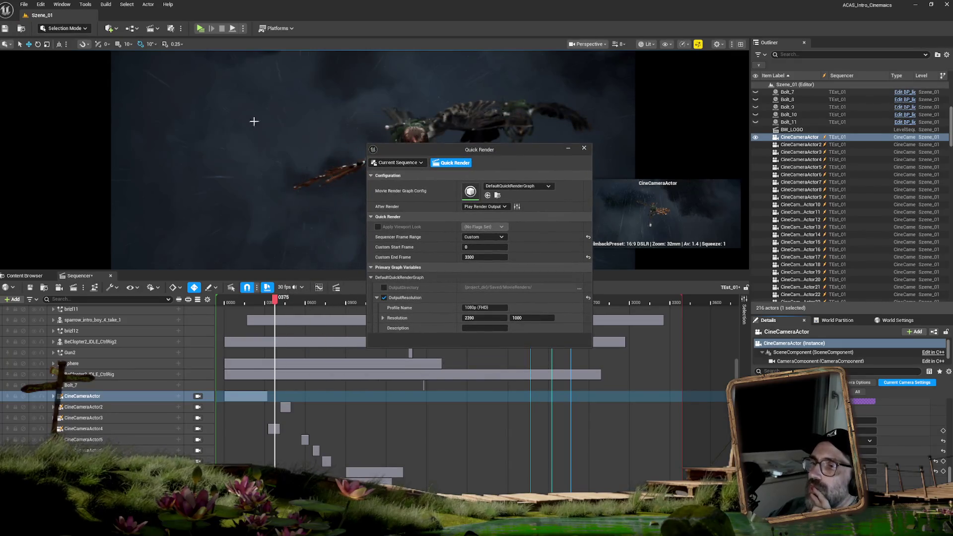
left_click(172, 29)
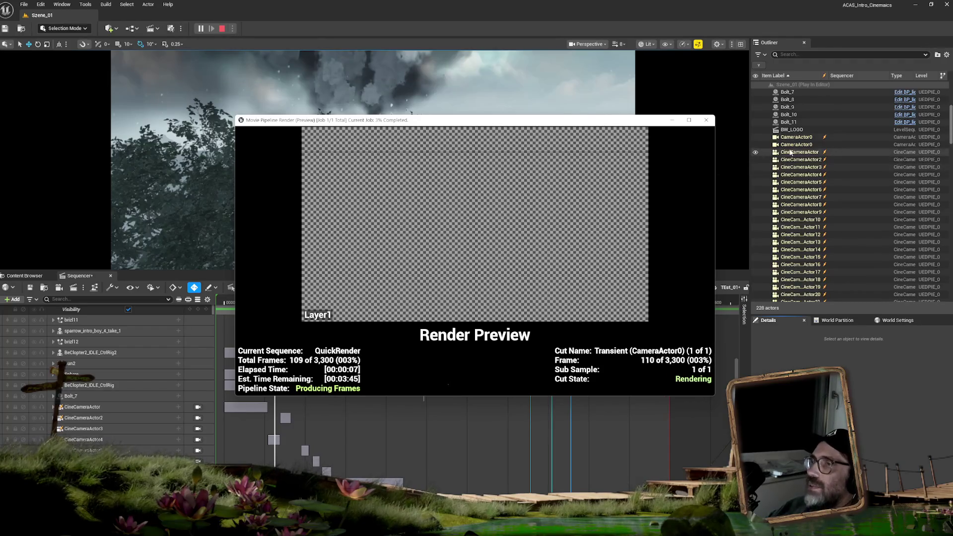
left_click(706, 121)
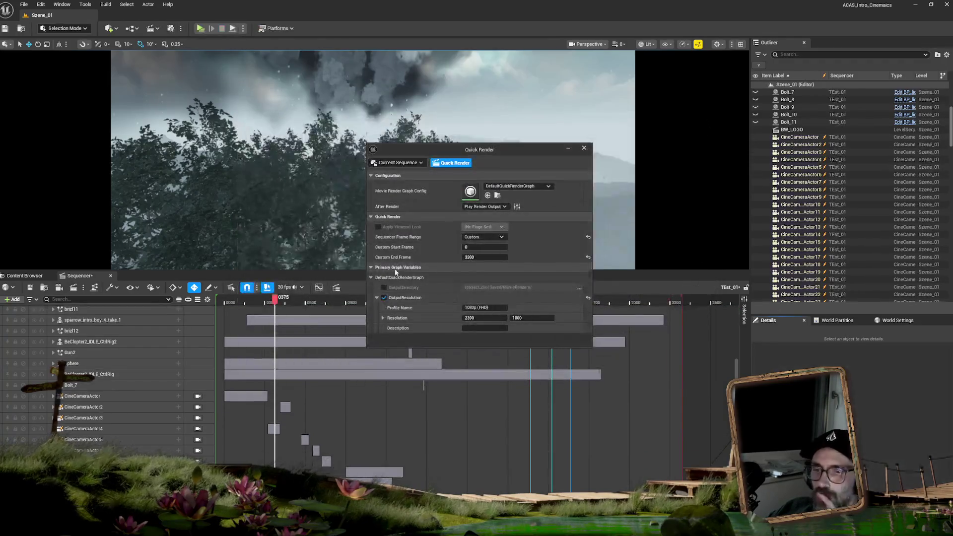
left_click(95, 396)
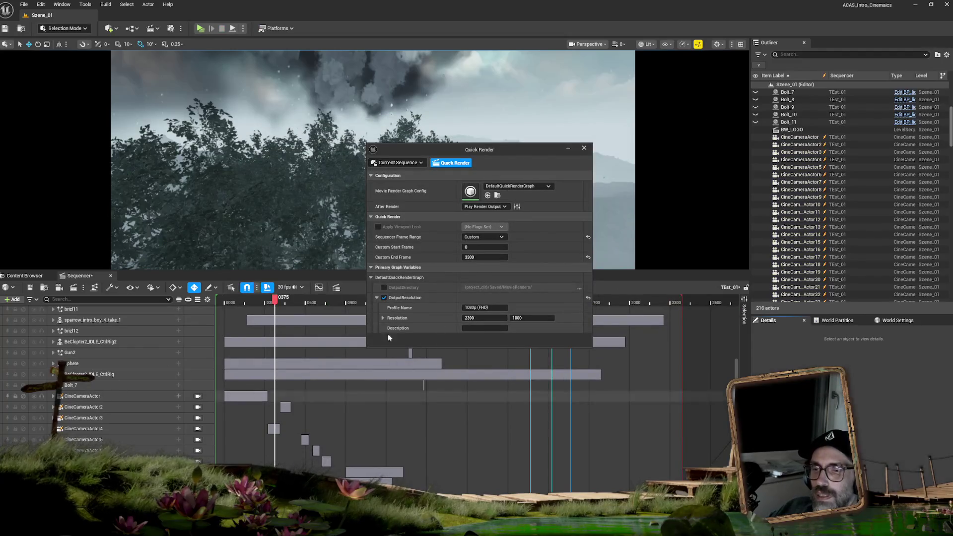
Inspect the CineCameraActor track's Change Class and Binding Properties menus to confirm it is spawnable.
right_click(96, 396)
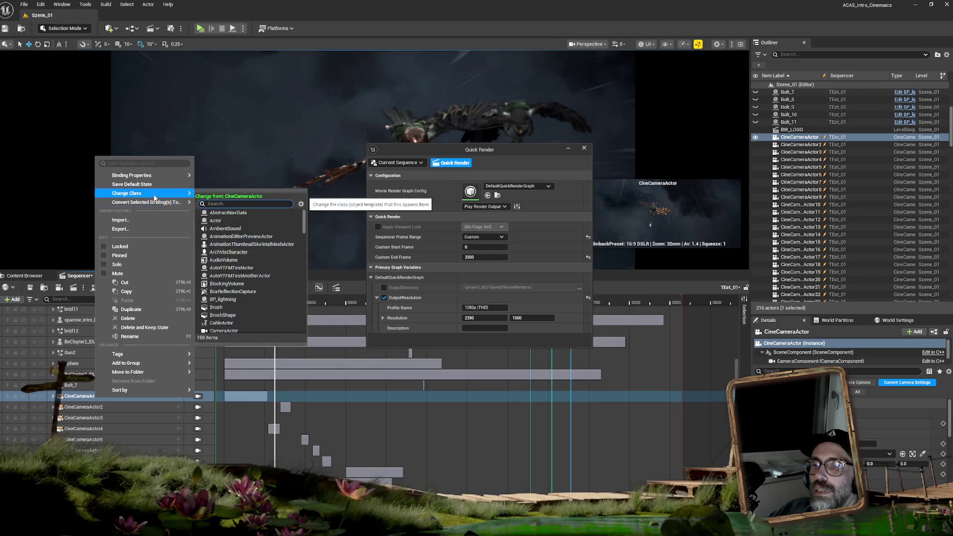
mouse_move(149, 179)
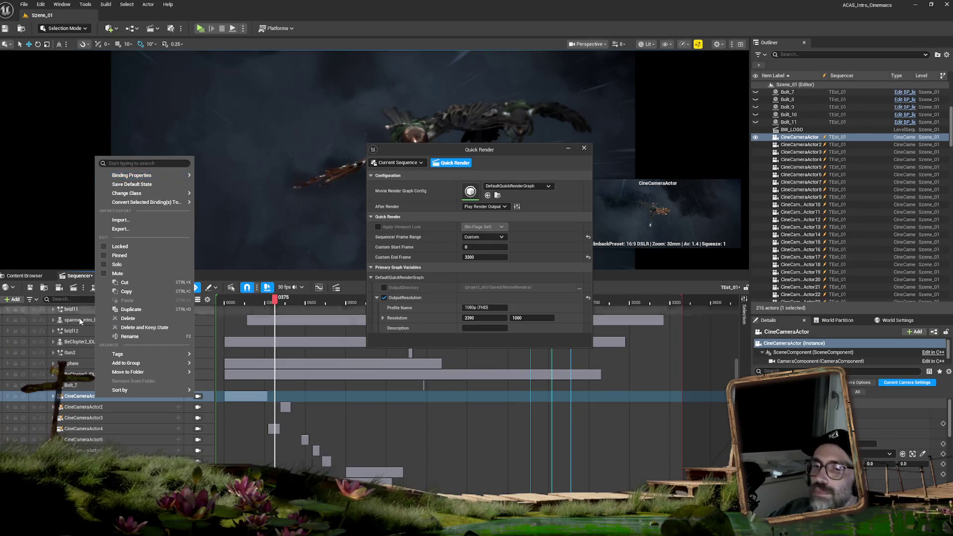
right_click(68, 397)
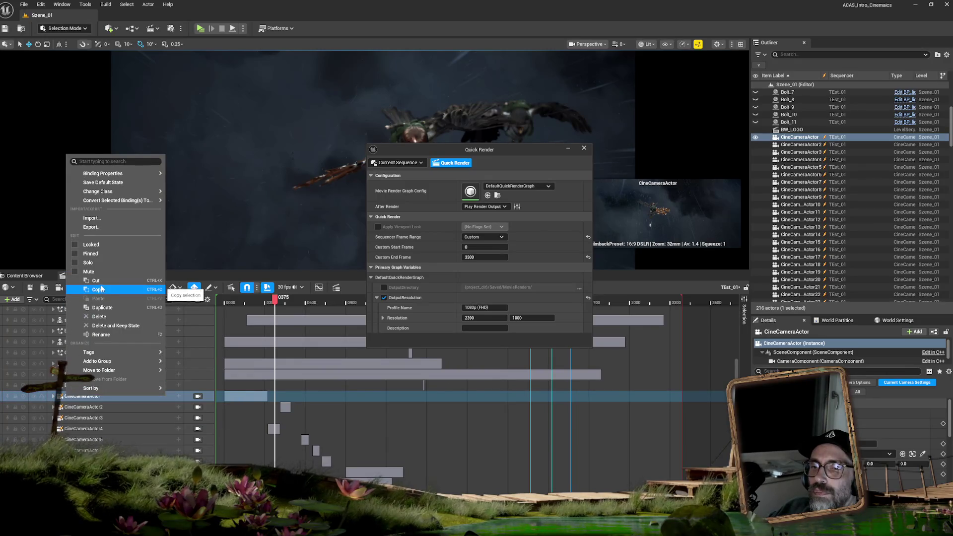
mouse_move(108, 193)
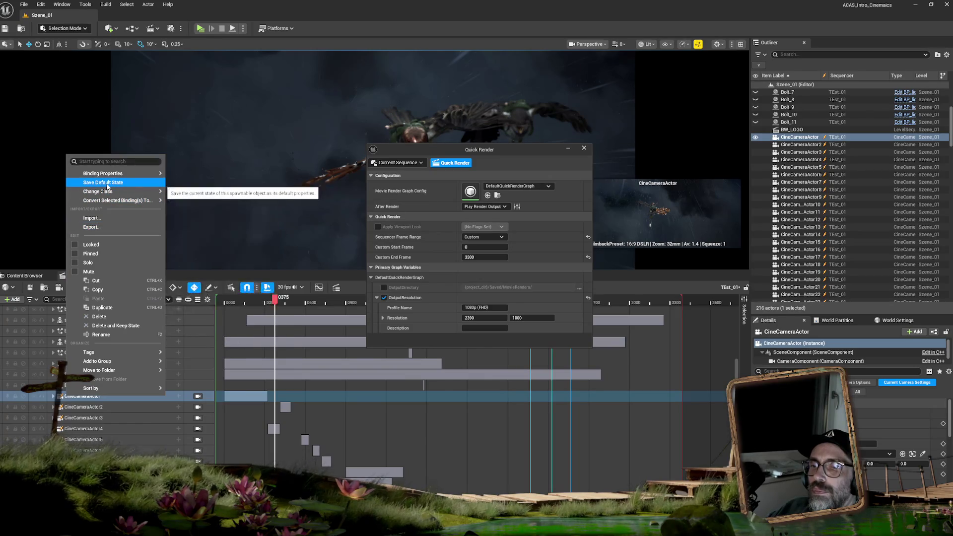
mouse_move(107, 177)
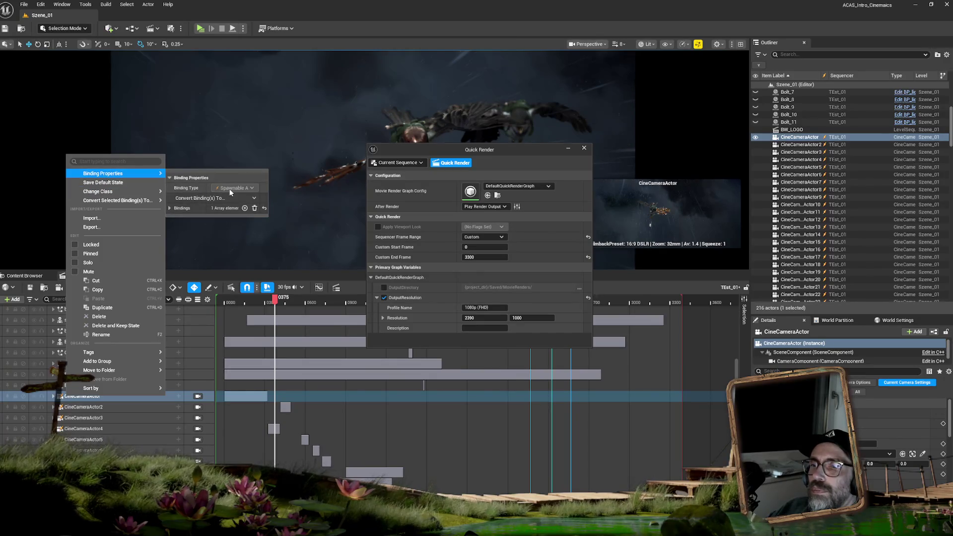
mouse_move(109, 370)
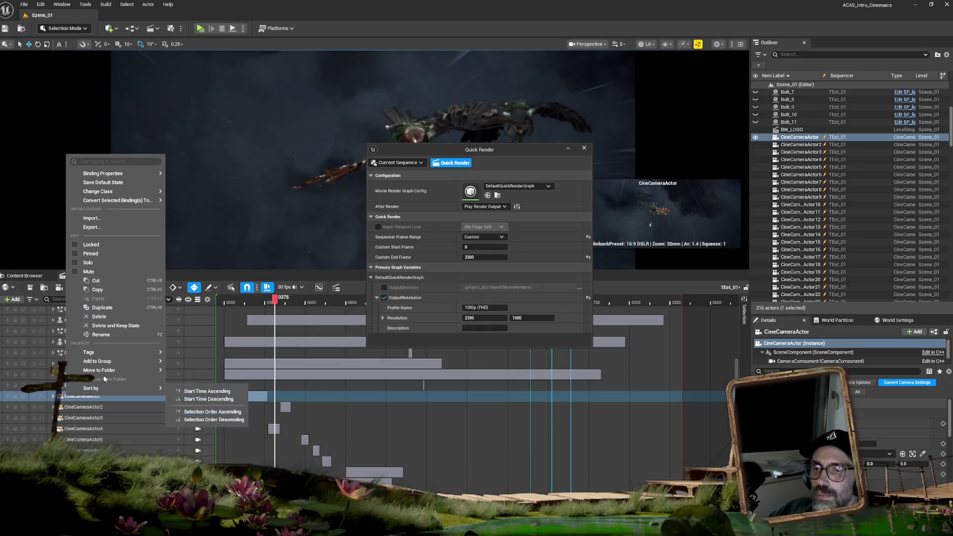
left_click(67, 425)
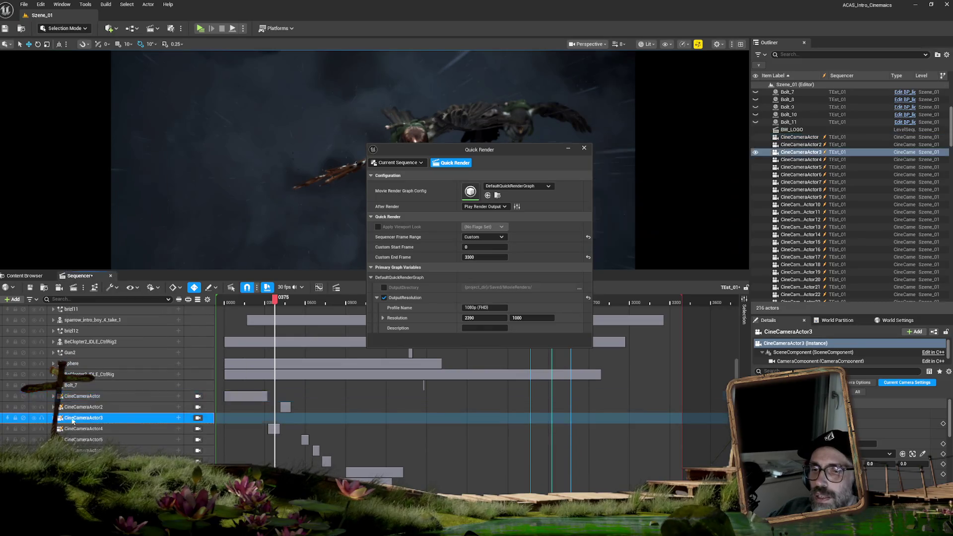
Close the Quick Render settings and scrub the sequence back to its start.
left_click(94, 397)
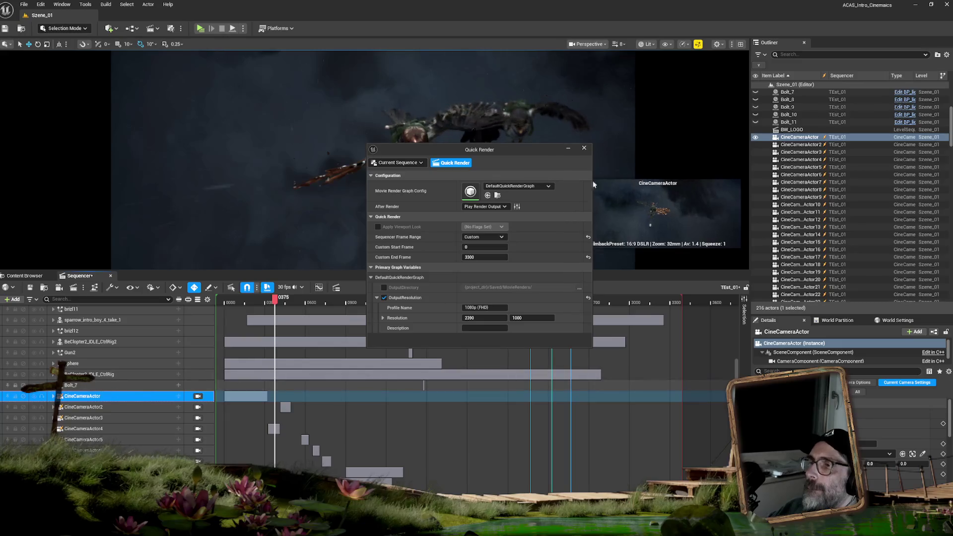
left_click(584, 148)
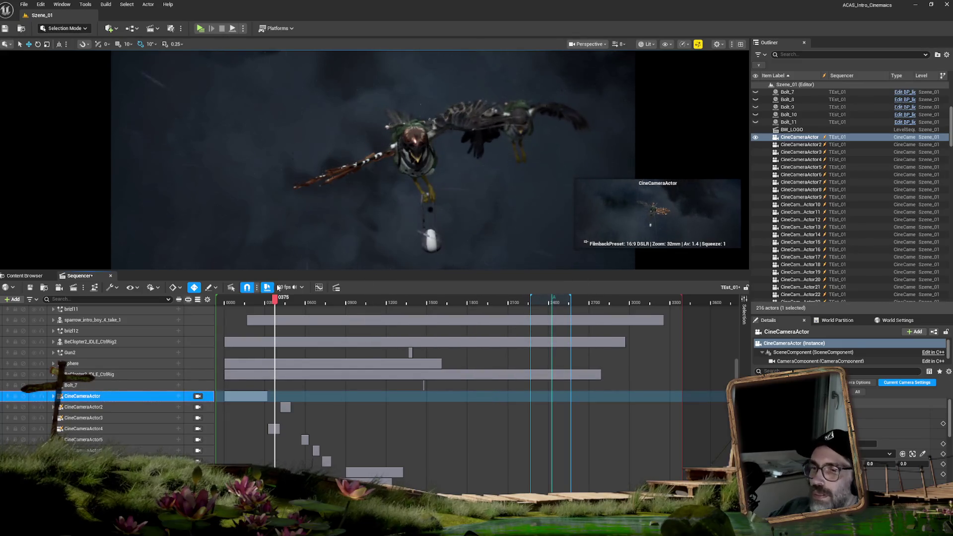
mouse_move(275, 302)
left_mouse_down()
mouse_move(221, 304)
mouse_move(229, 305)
left_mouse_up()
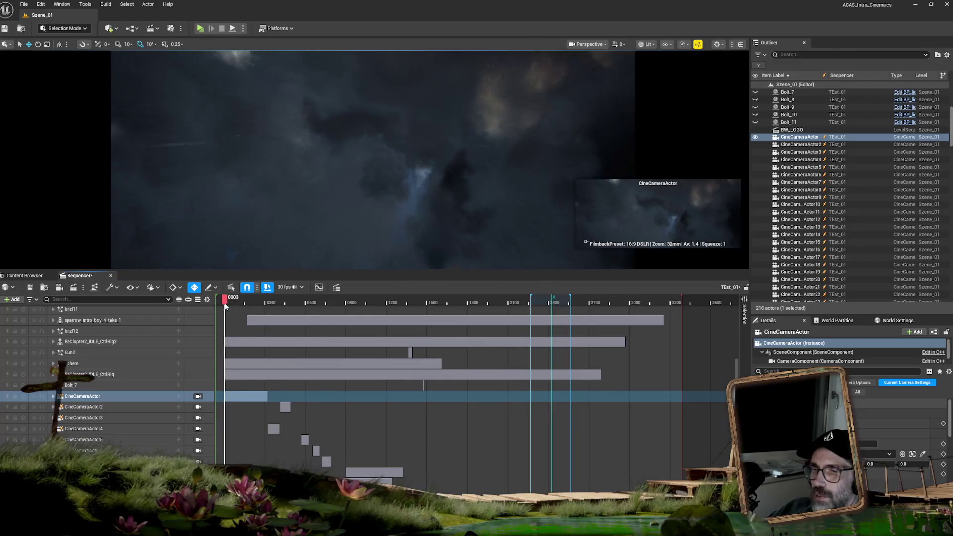
Look through CineCameraActor in the viewport and scrub to around frame 6.
left_click(198, 396)
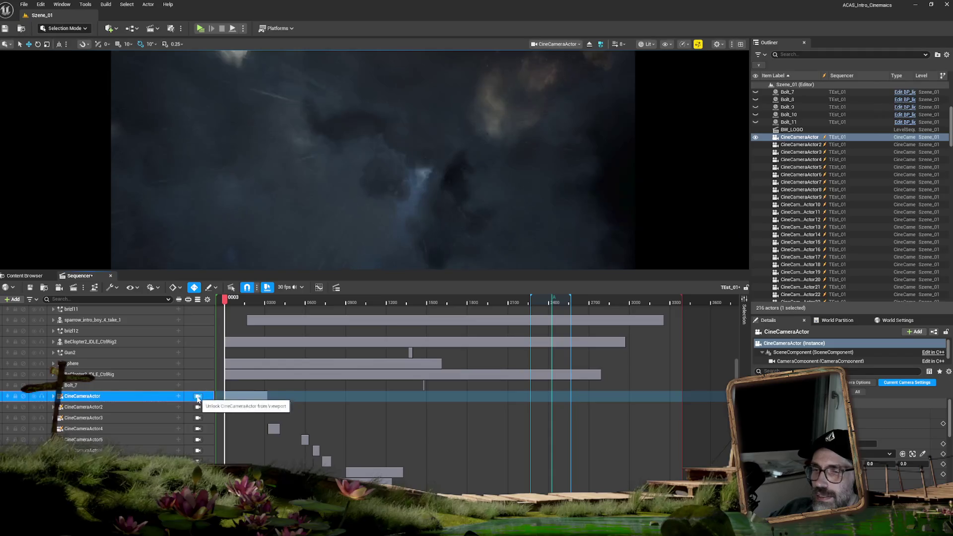
left_click(226, 300)
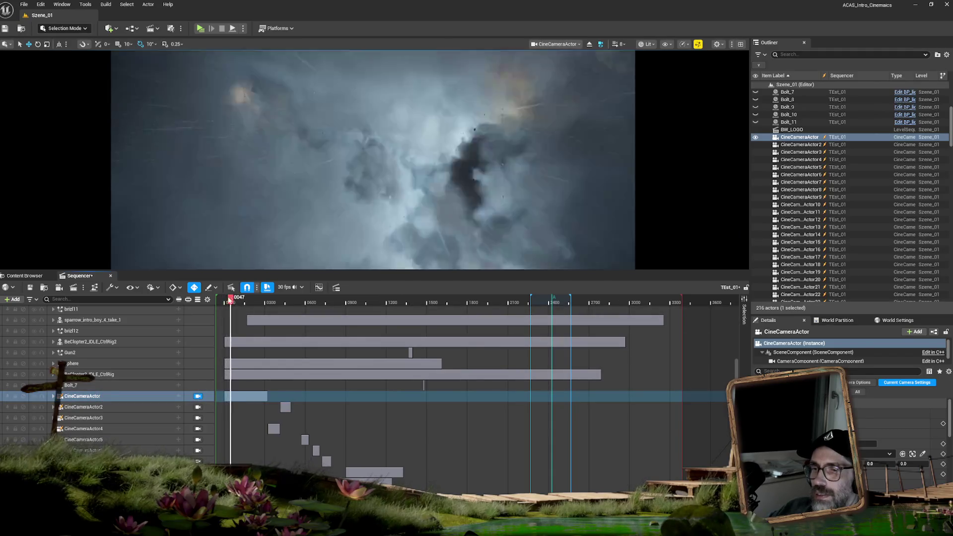
left_click_drag(226, 300, 225, 300)
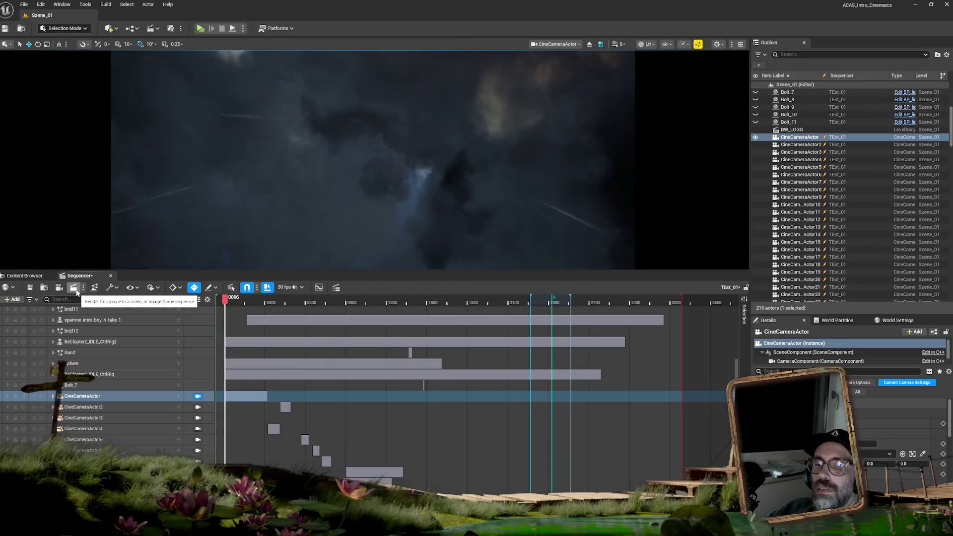
Open and enlarge the Movie Render Queue, then remove the existing TEst_01 job.
left_click(75, 291)
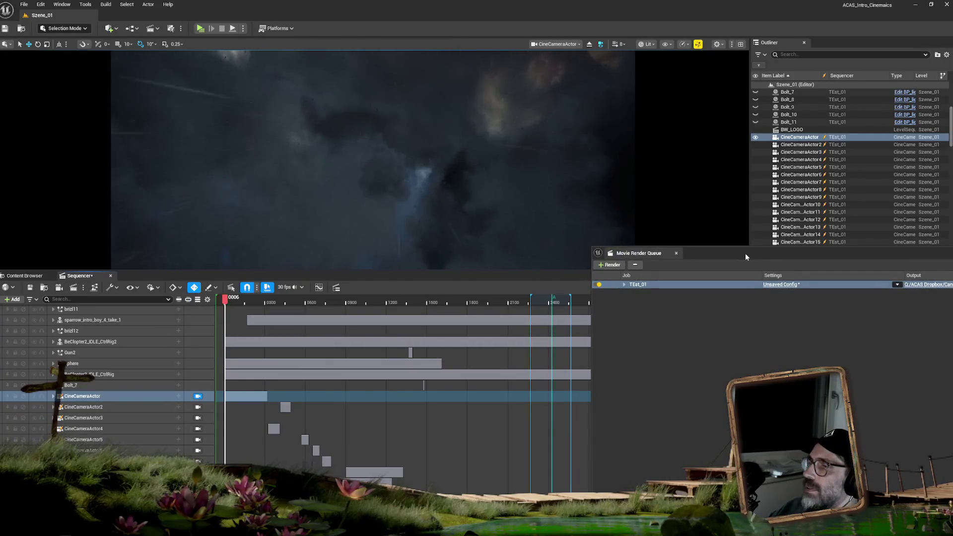
left_click_drag(728, 253, 400, 218)
left_click(294, 250)
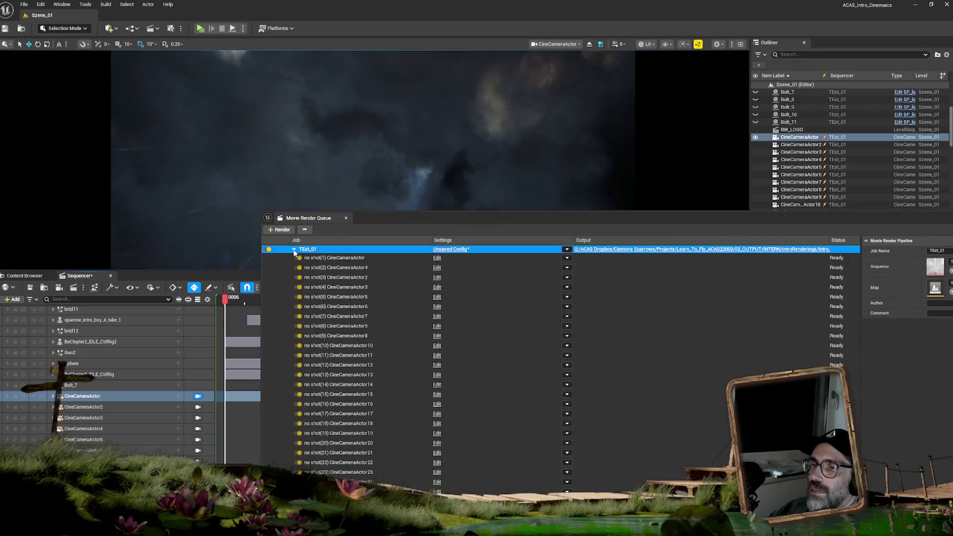
left_click(294, 249)
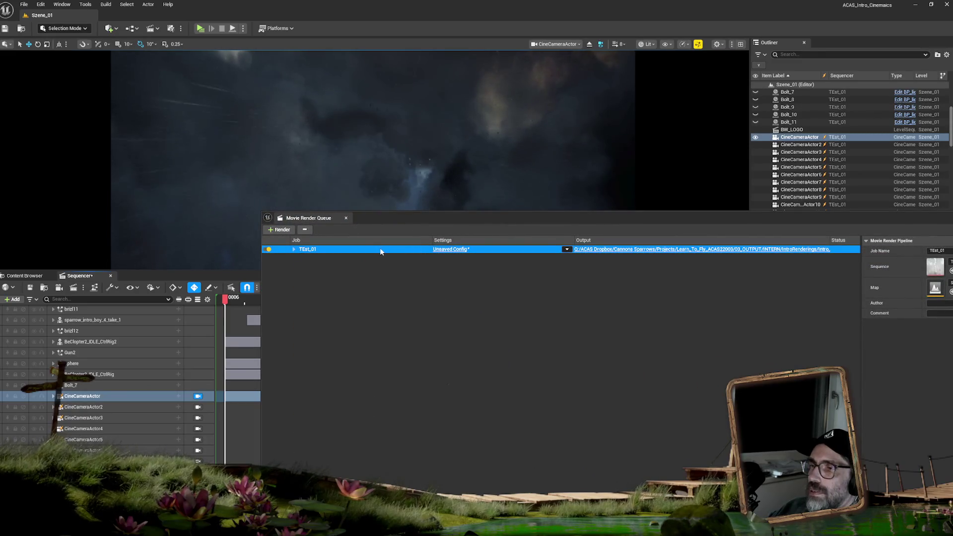
key("Delete")
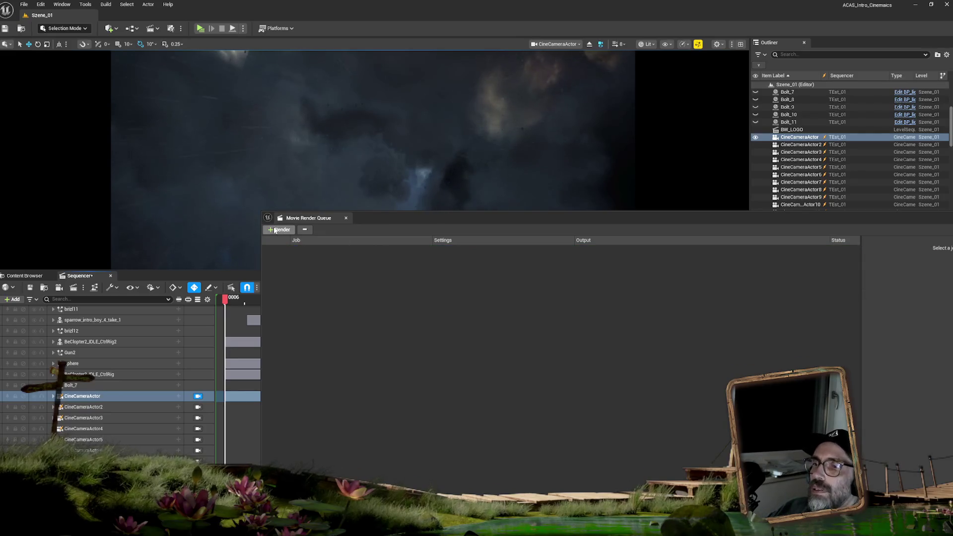
Re-add TEst_01 as a render job, expand it, and select its first camera shot.
left_click(276, 230)
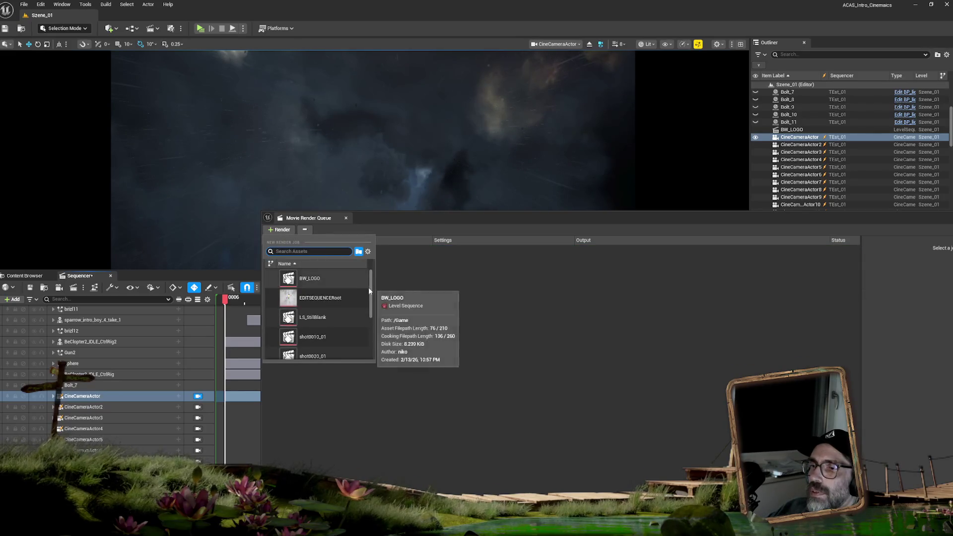
scroll(368, 292, "down", 1)
scroll(361, 315, "down", 3)
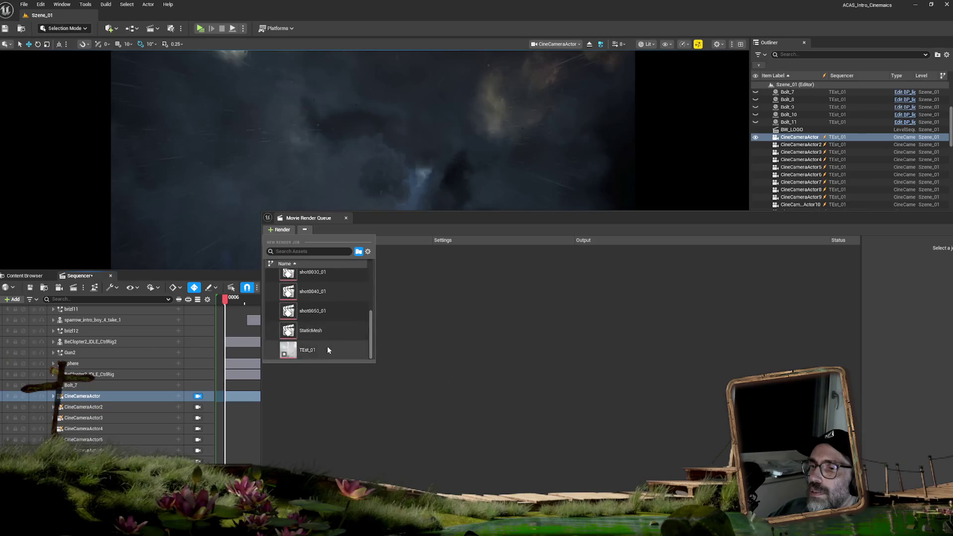
left_click(326, 346)
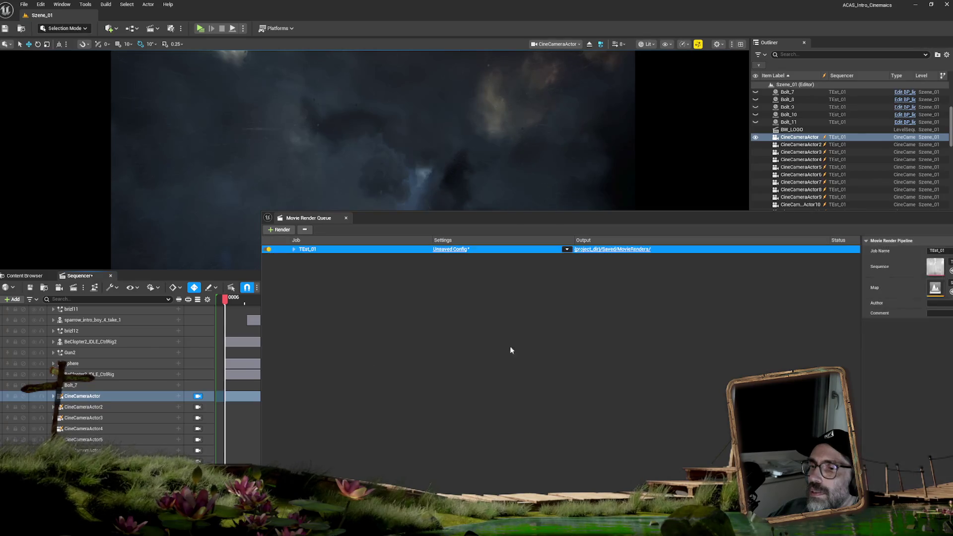
left_click(294, 249)
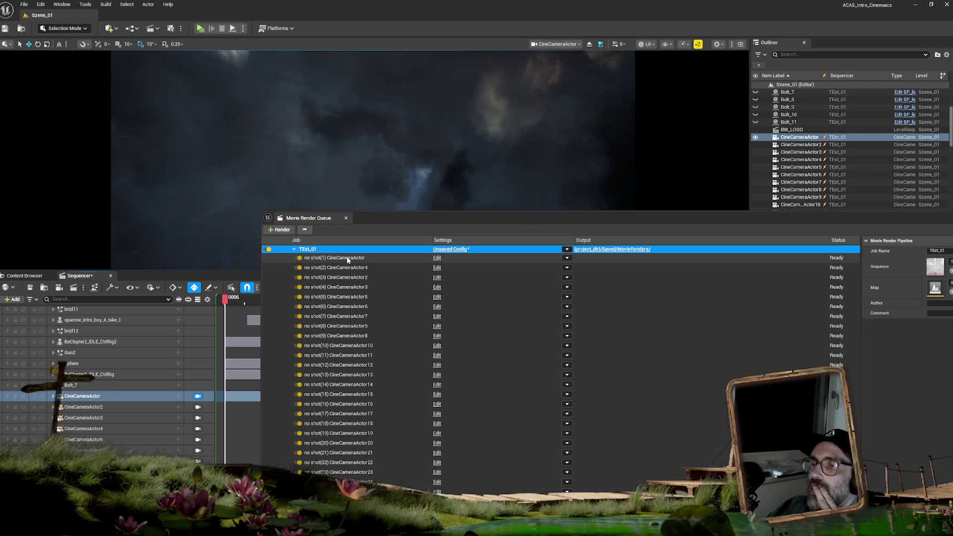
left_click(348, 259)
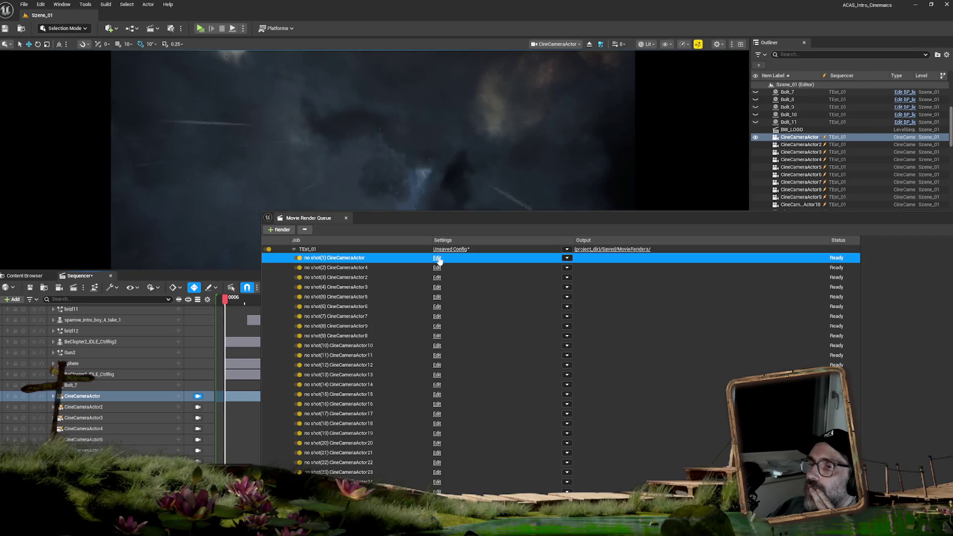
Give shot(1)'s render settings a custom 30 fps output frame rate.
left_click(438, 257)
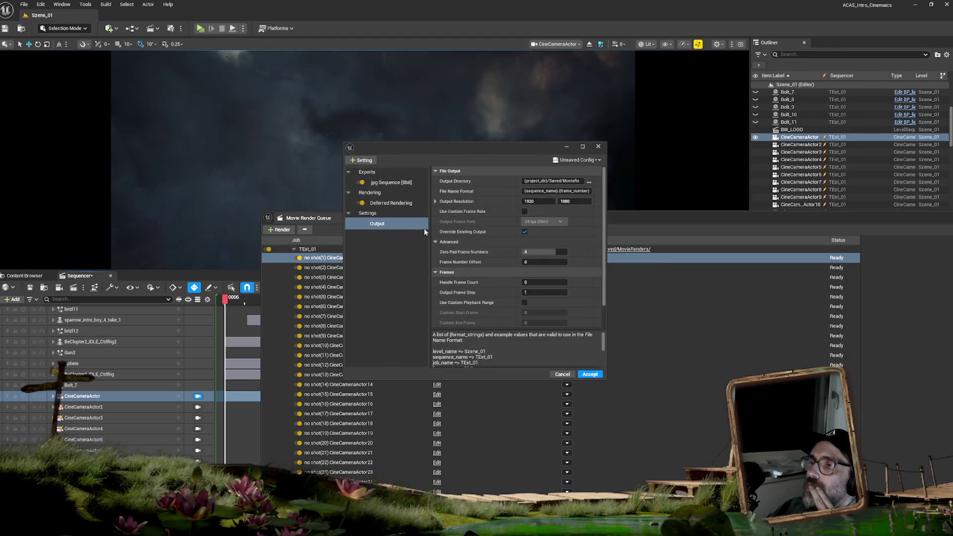
left_click(524, 211)
left_click(540, 222)
left_click(546, 274)
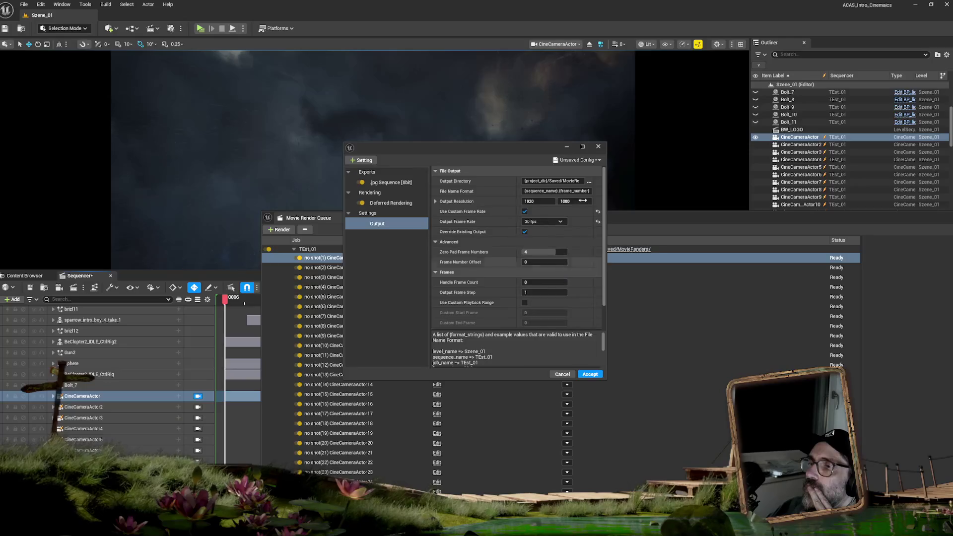
left_click(537, 203)
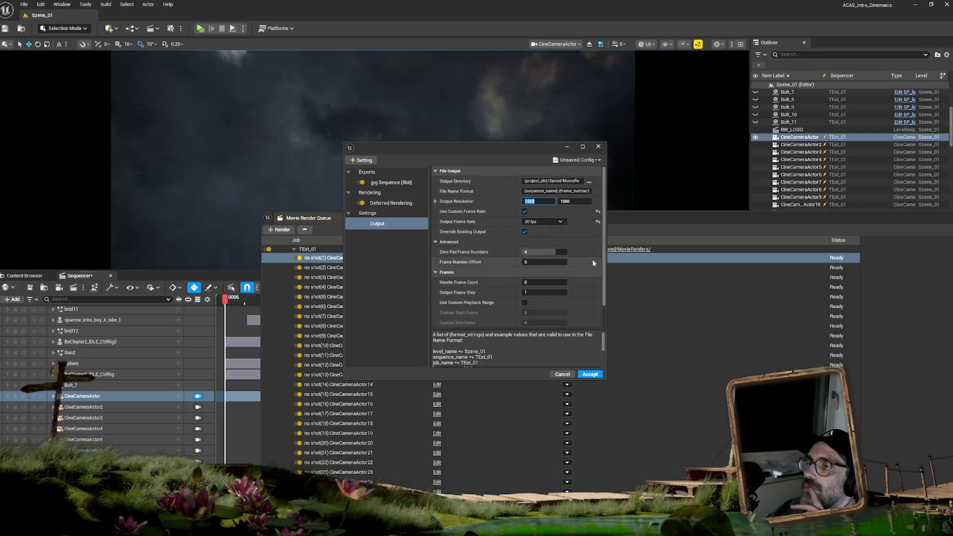
Enable a custom playback range ending at frame 3300.
scroll(591, 259, "down", 2)
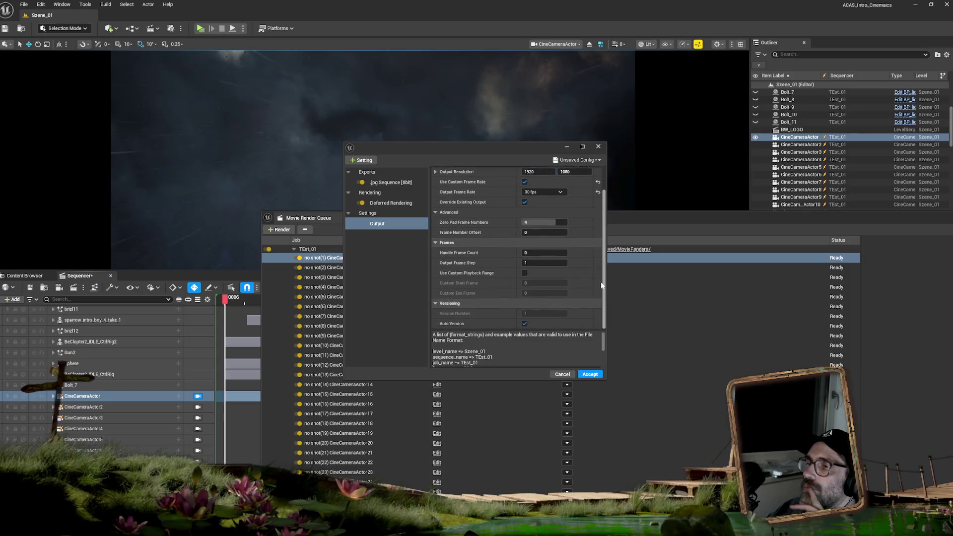
left_click(524, 273)
left_click(532, 283)
left_click(535, 291)
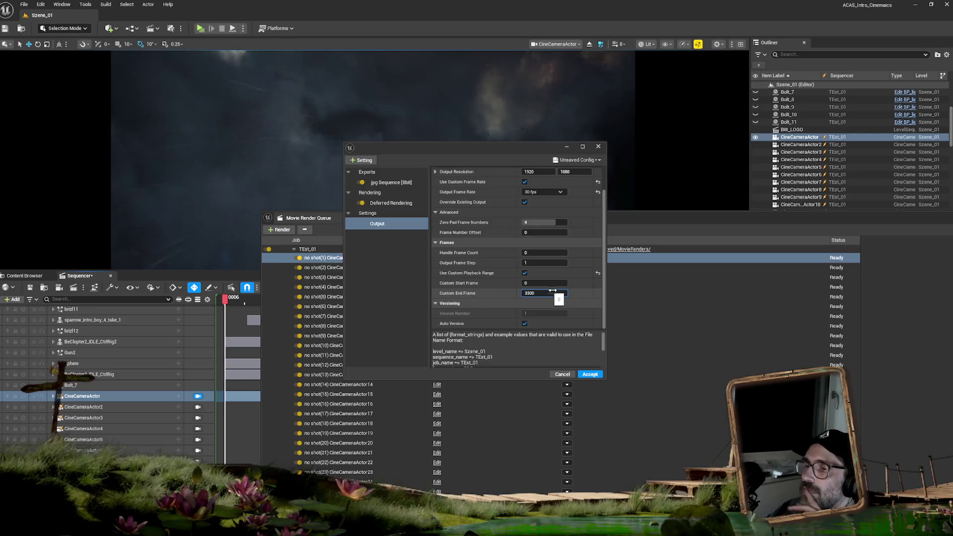
key("Return")
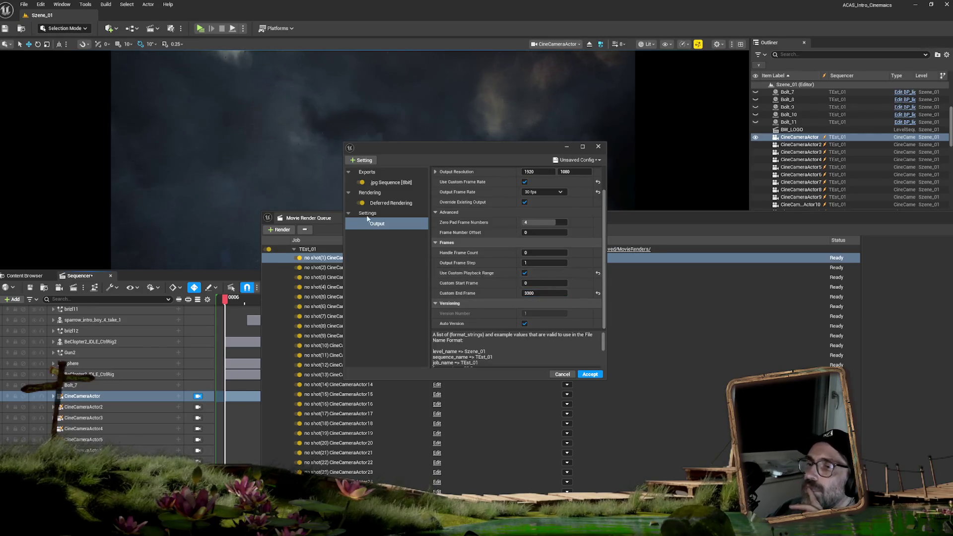
Review the deferred rendering and JPG sequence settings, then accept the config.
left_click(383, 204)
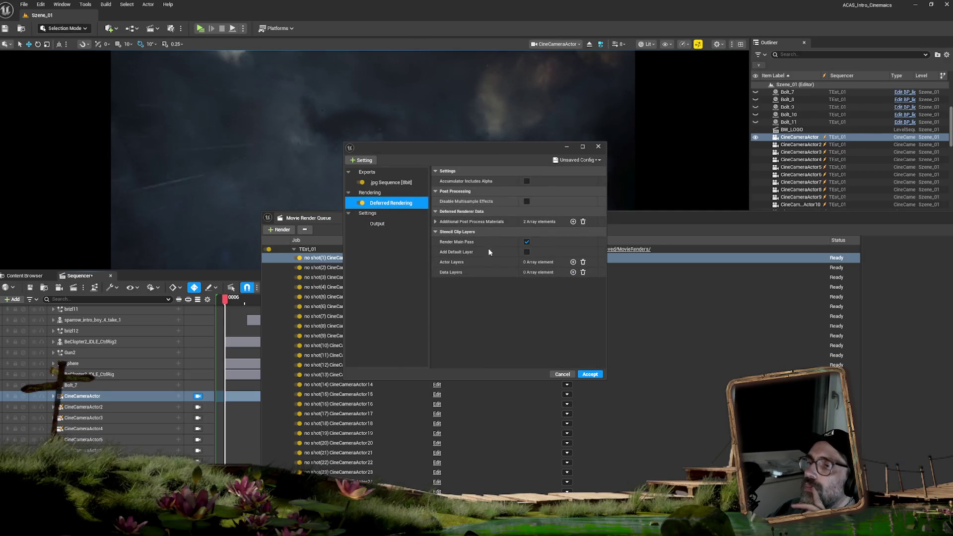
left_click(381, 183)
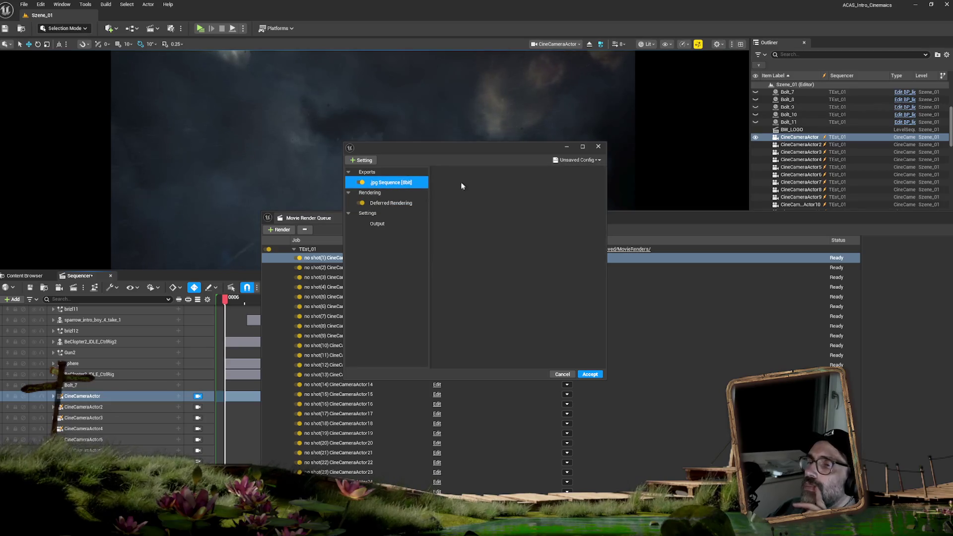
left_click(378, 223)
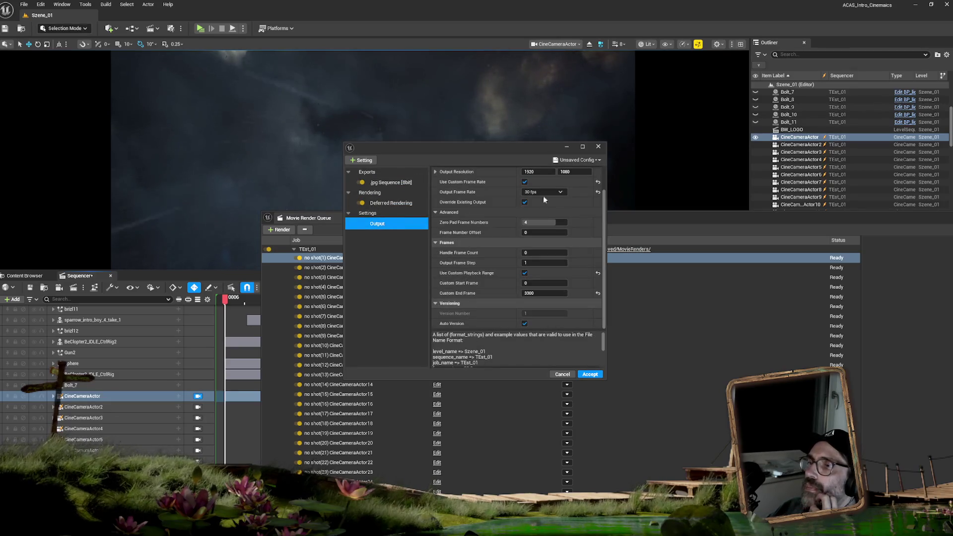
left_click(593, 376)
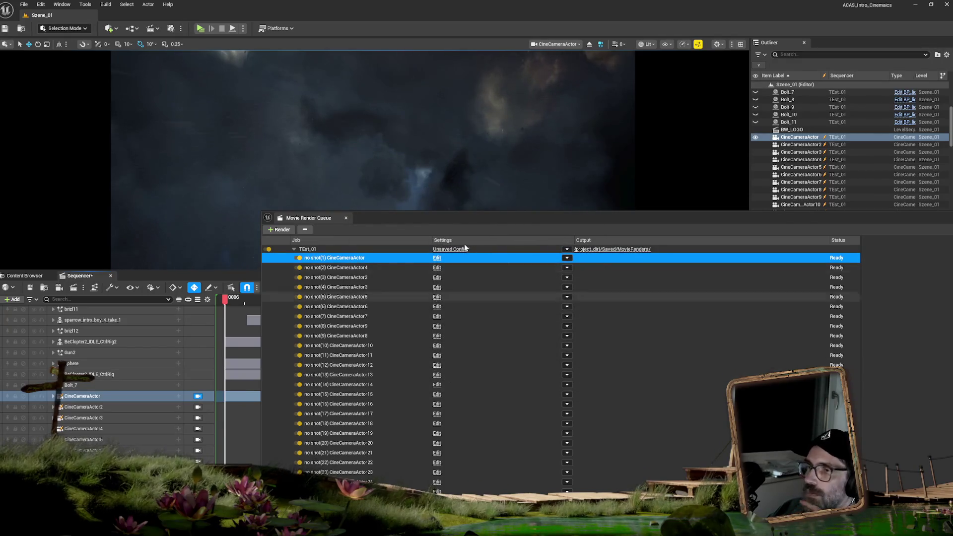
Move the render queue window up-left so all shots are visible.
mouse_move(426, 221)
left_mouse_down()
mouse_move(282, 70)
mouse_move(246, 55)
left_mouse_up()
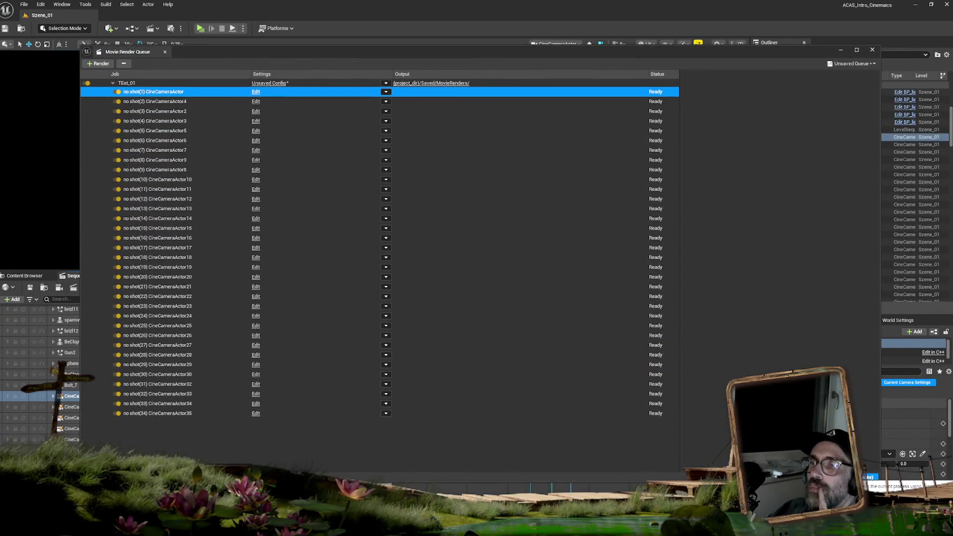
left_click(870, 476)
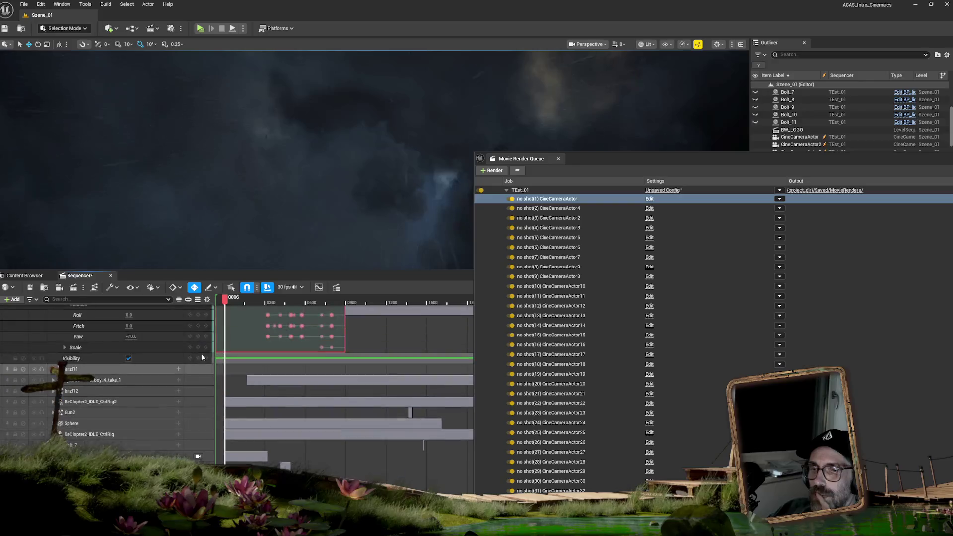
scroll(210, 345, "down", 15)
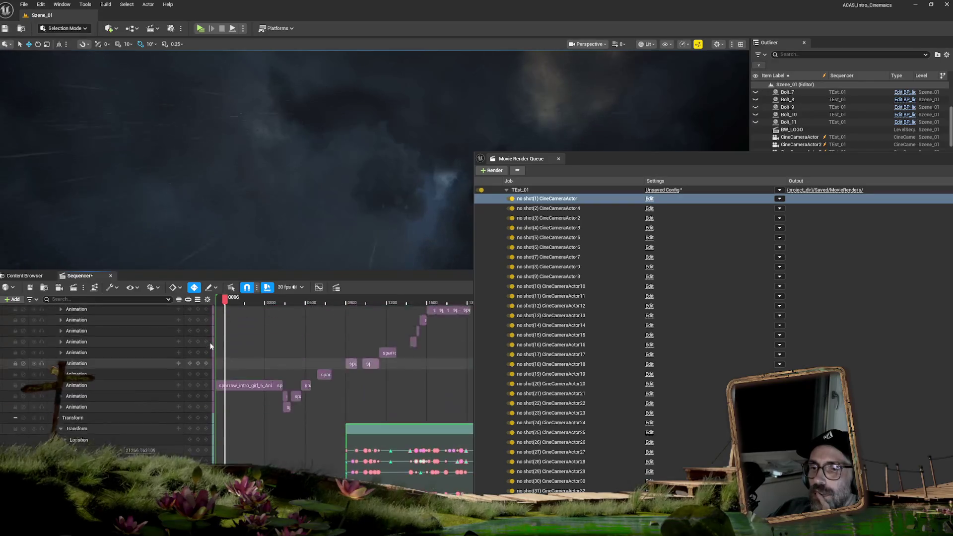
scroll(210, 345, "up", 15)
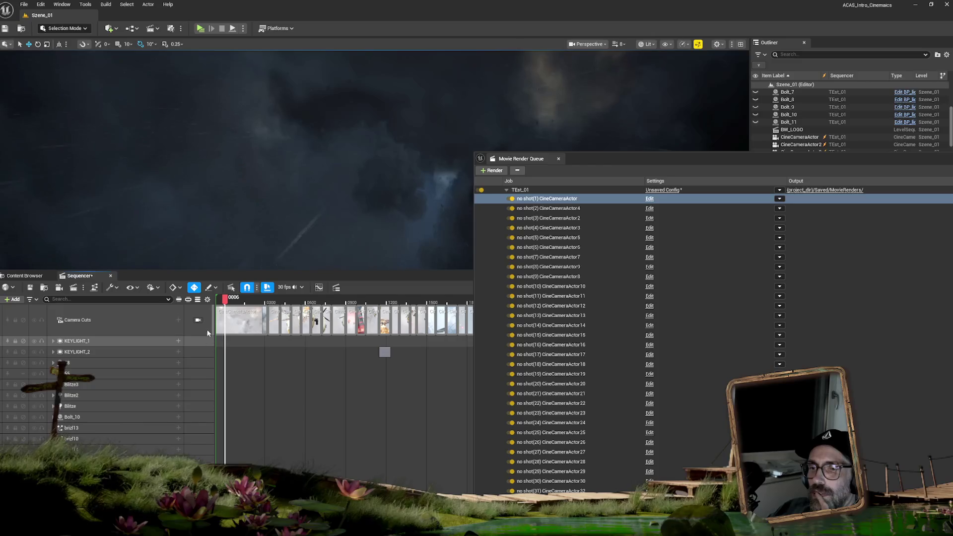
Scrub the playhead to the sequence start, then delete the TEst_01 job from the queue.
left_click(219, 300)
left_click_drag(218, 299, 216, 300)
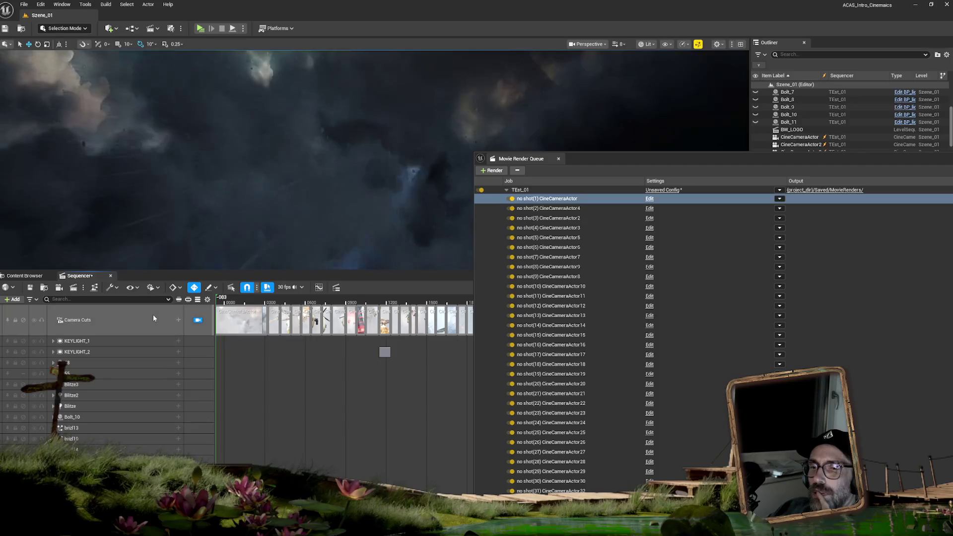
right_click(153, 318)
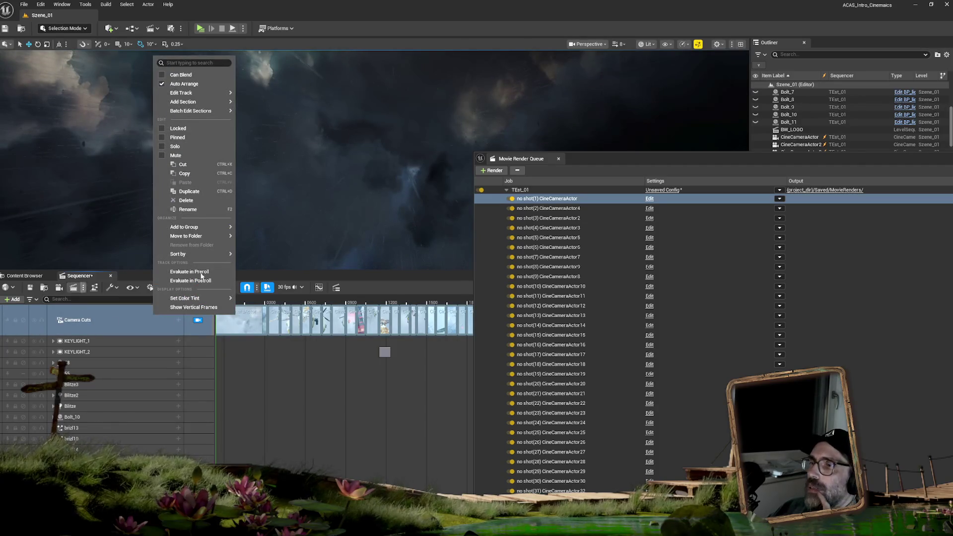
left_click(524, 191)
key("Delete")
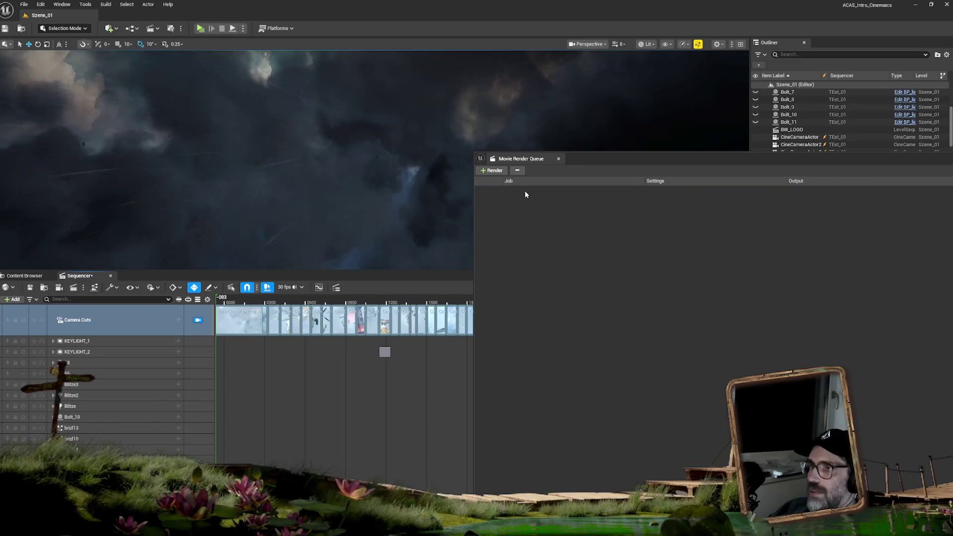
Re-add TEst_01 to the queue and set its output to a custom 30 fps.
left_click(73, 288)
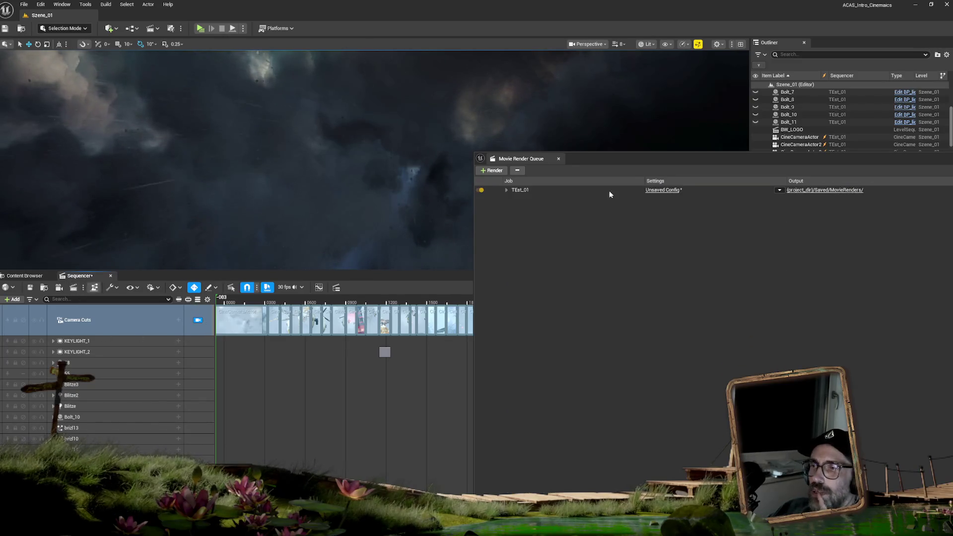
left_click_drag(693, 158, 317, 153)
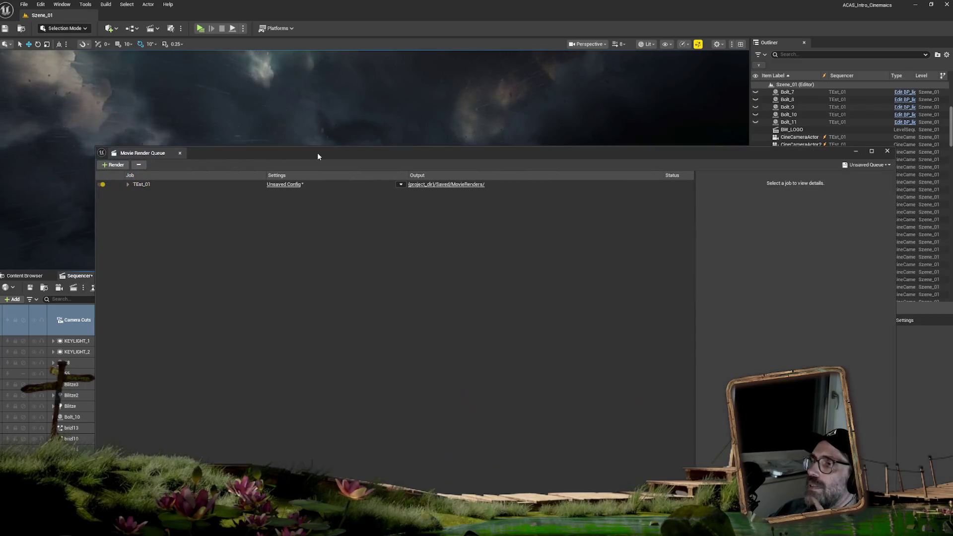
left_click(284, 184)
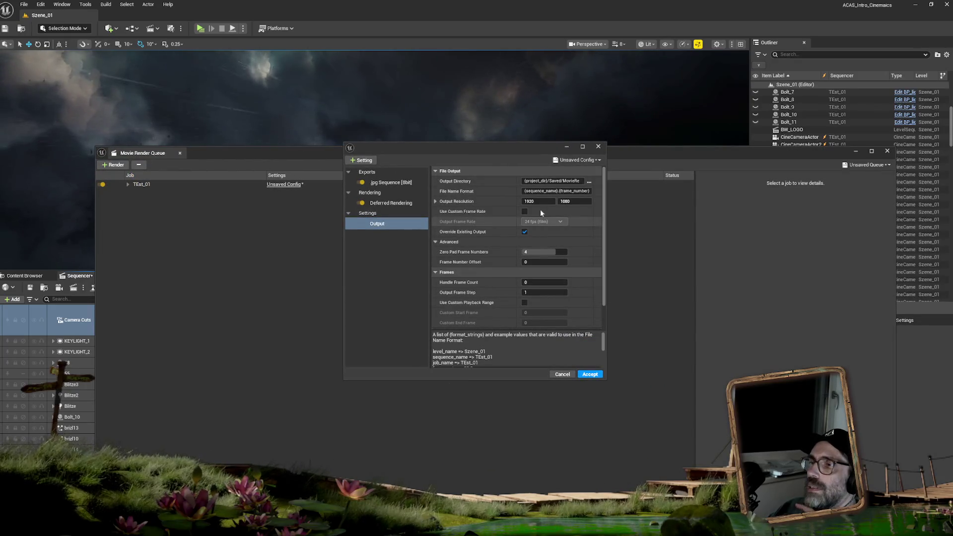
left_click(524, 211)
left_click(542, 222)
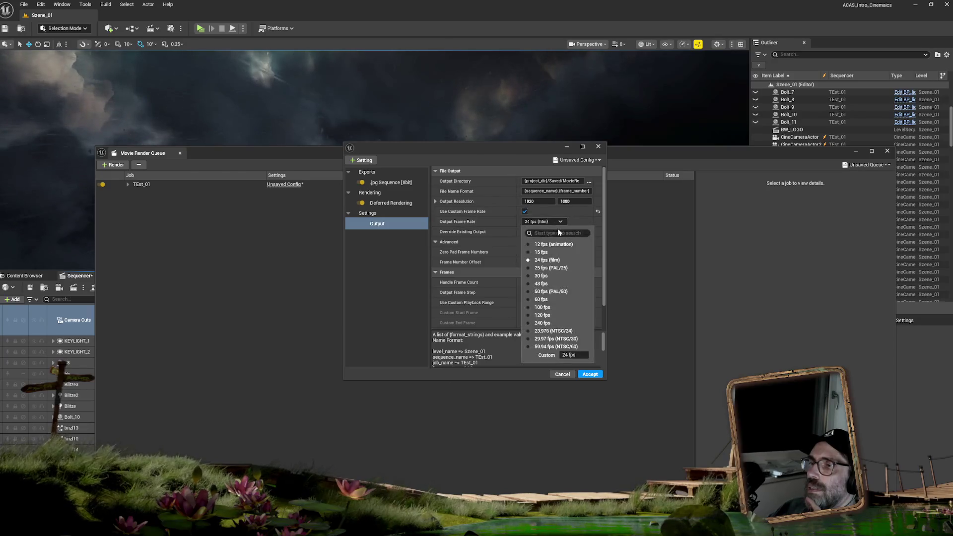
left_click(538, 275)
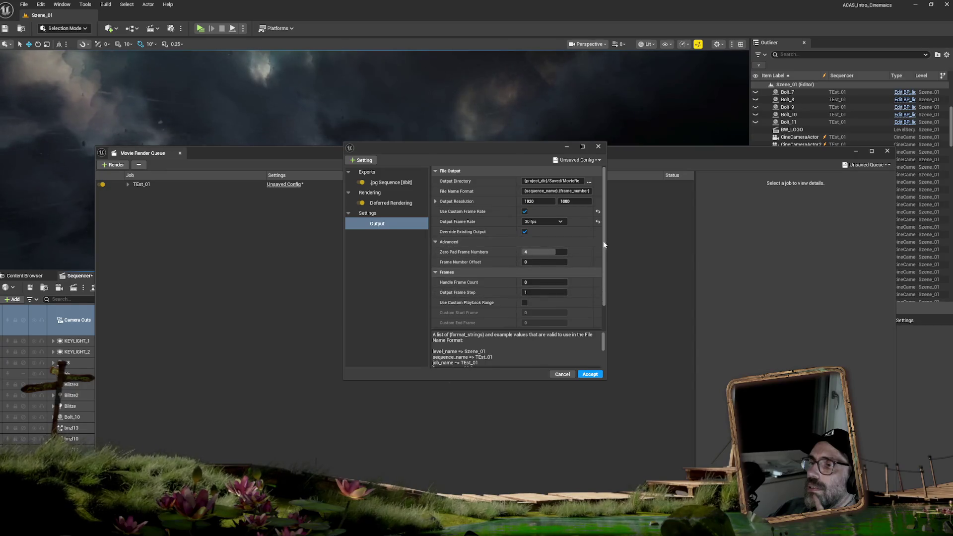
Enable a custom playback range from frame 50 to 100 and accept the settings.
scroll(600, 271, "down", 2)
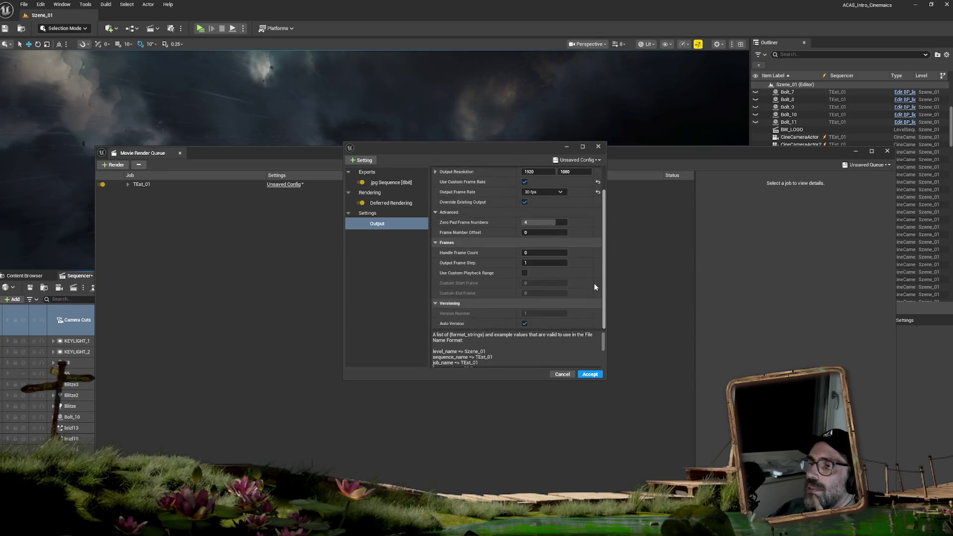
left_click(525, 273)
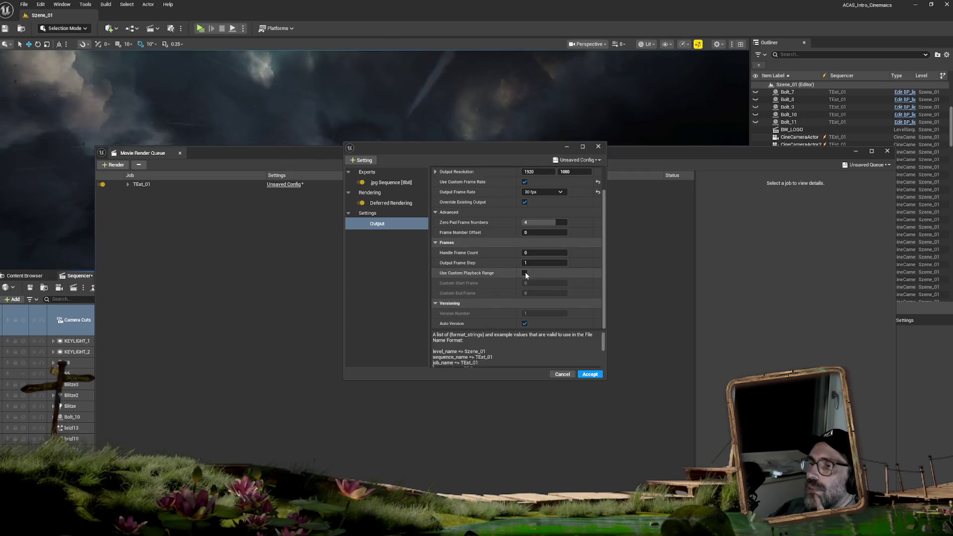
left_click(532, 293)
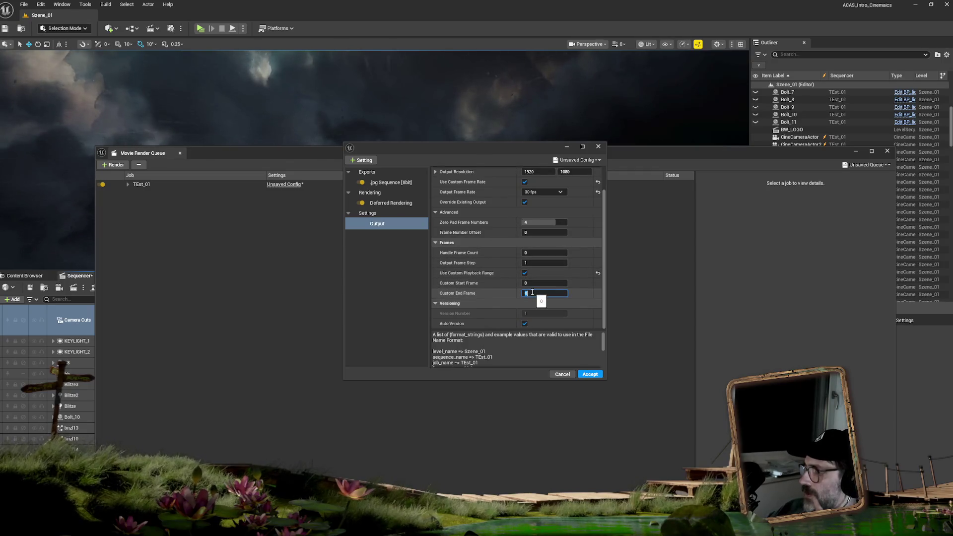
type("3")
key("BackSpace")
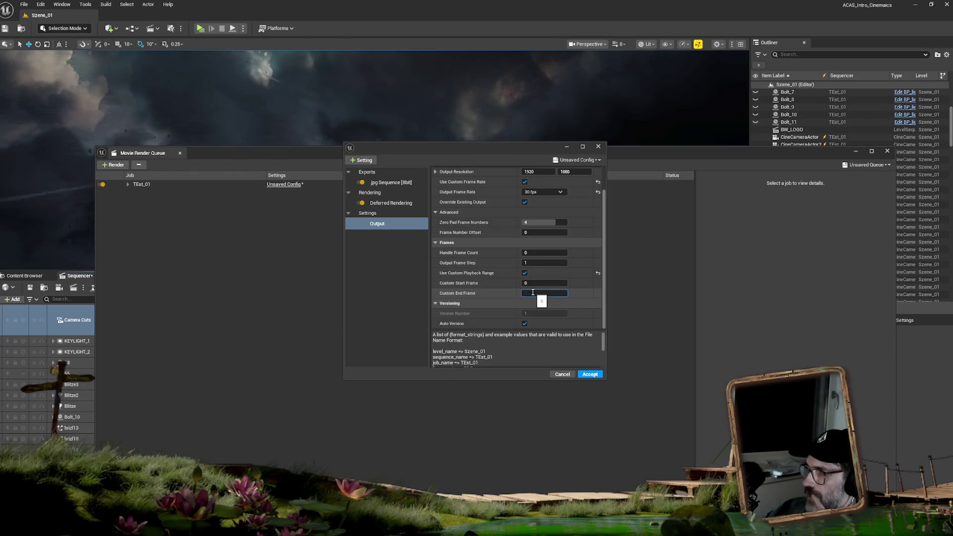
type("50")
left_click(528, 283)
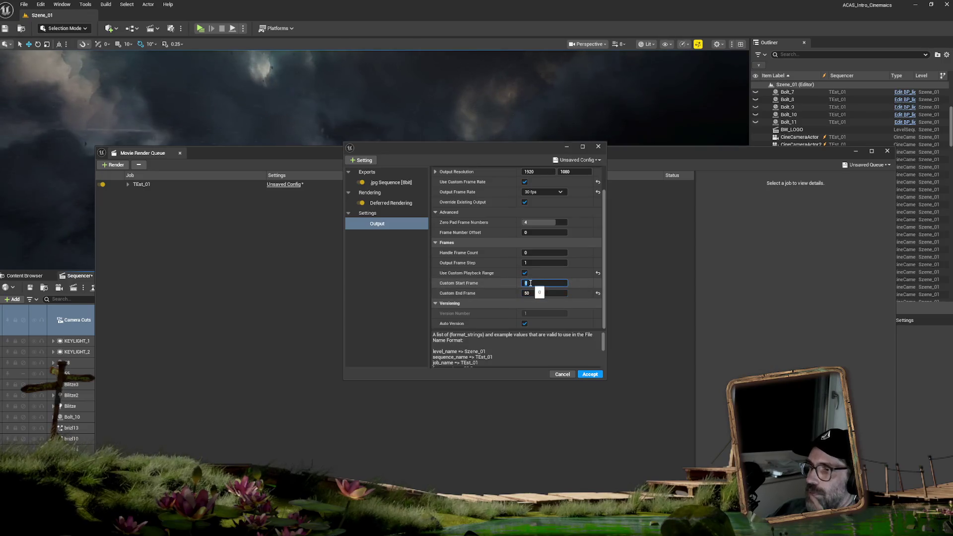
type("50")
left_click(549, 293)
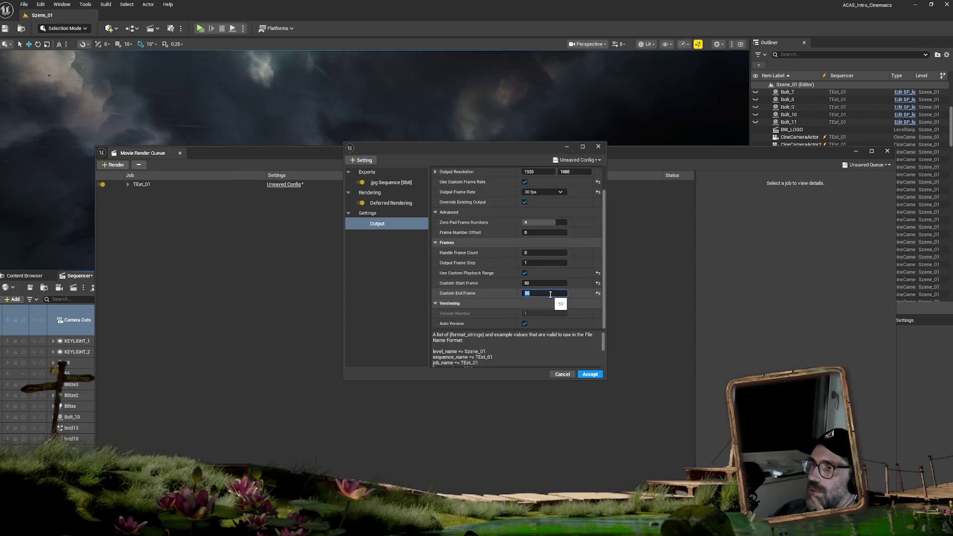
type("100")
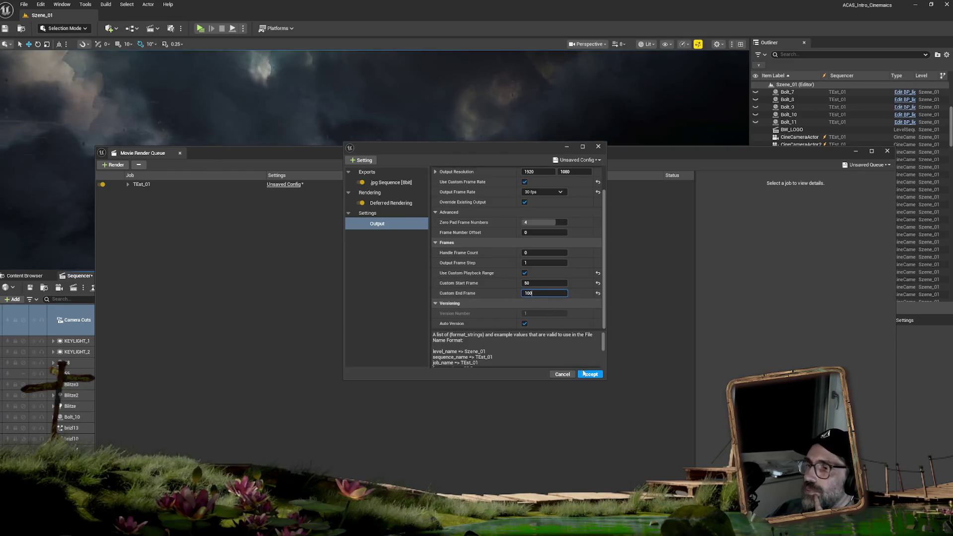
left_click(589, 375)
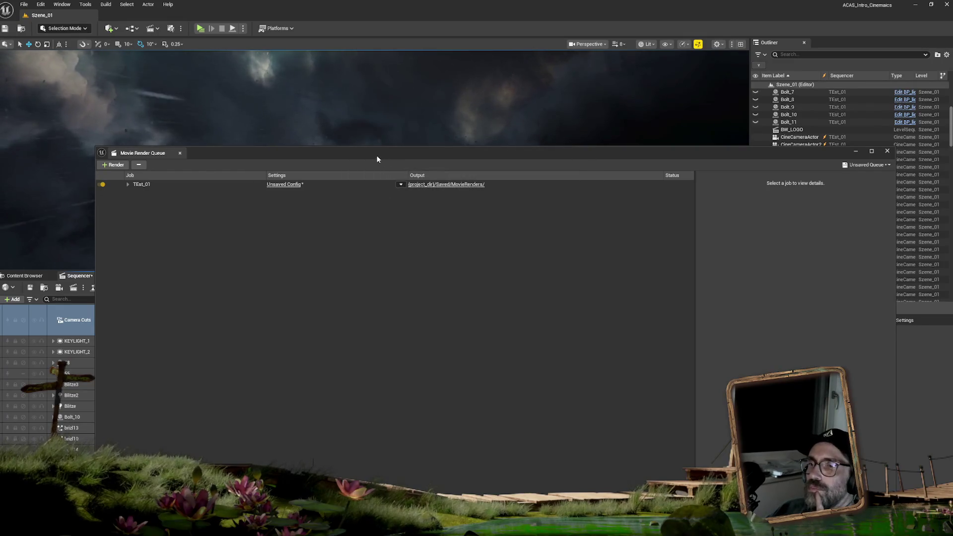
Raise the render queue window, then collapse it down to reveal the viewport and sequencer.
left_click_drag(379, 157, 395, 37)
left_click(836, 459)
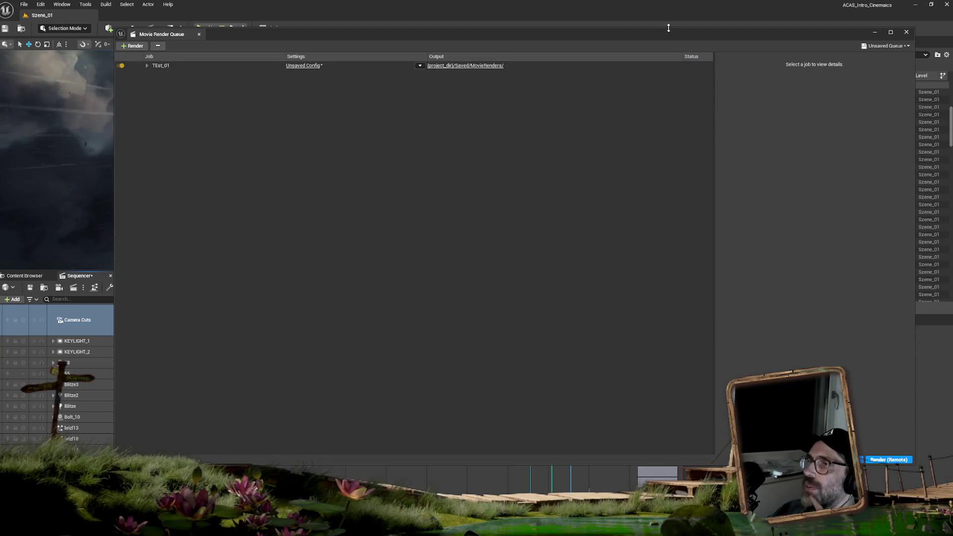
mouse_move(667, 28)
left_mouse_down()
mouse_move(686, 58)
mouse_move(680, 461)
left_mouse_up()
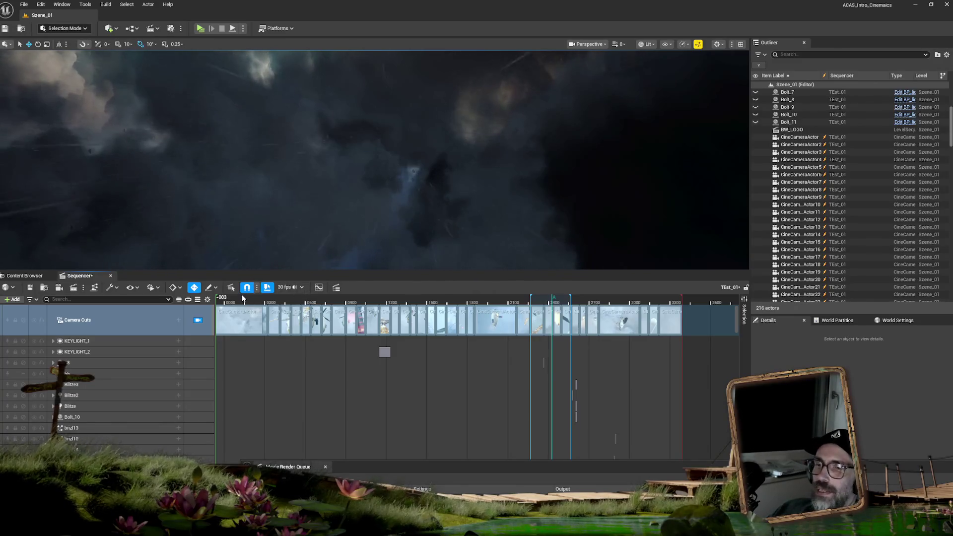
Scrub to frame 230, enlarge the docked render queue, and open then close Quick Render options.
mouse_move(243, 298)
left_mouse_down()
mouse_move(220, 299)
mouse_move(291, 299)
mouse_move(256, 301)
left_mouse_up()
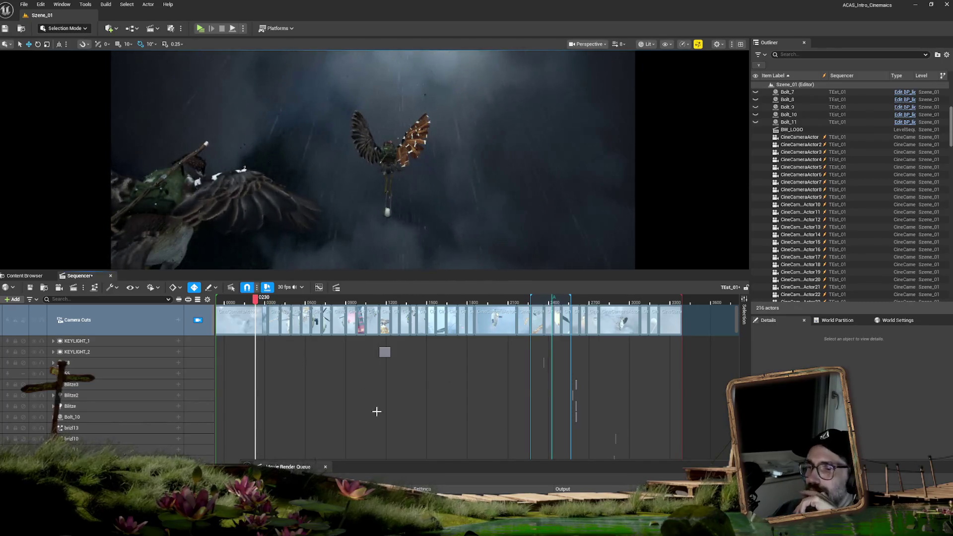
mouse_move(361, 460)
left_mouse_down()
mouse_move(387, 436)
mouse_move(888, 199)
left_mouse_up()
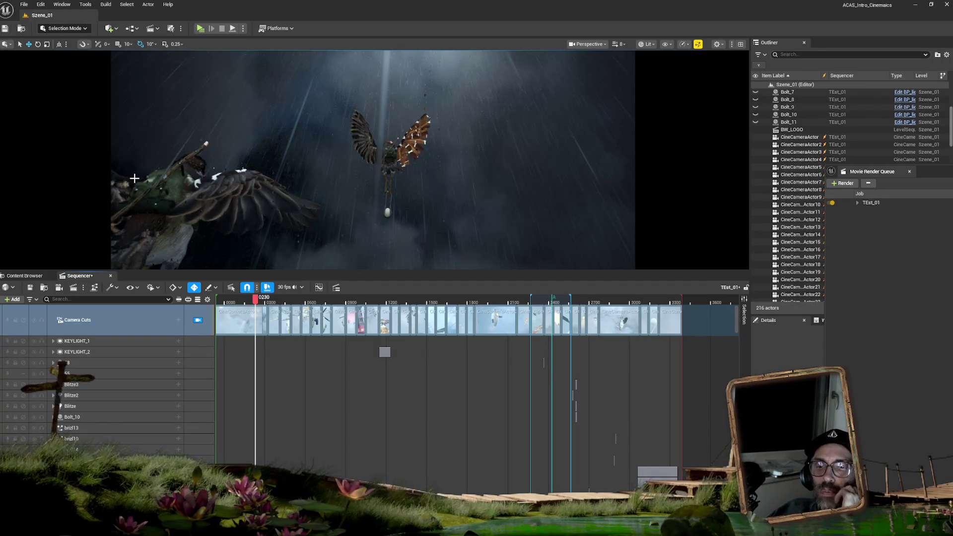
left_click(180, 29)
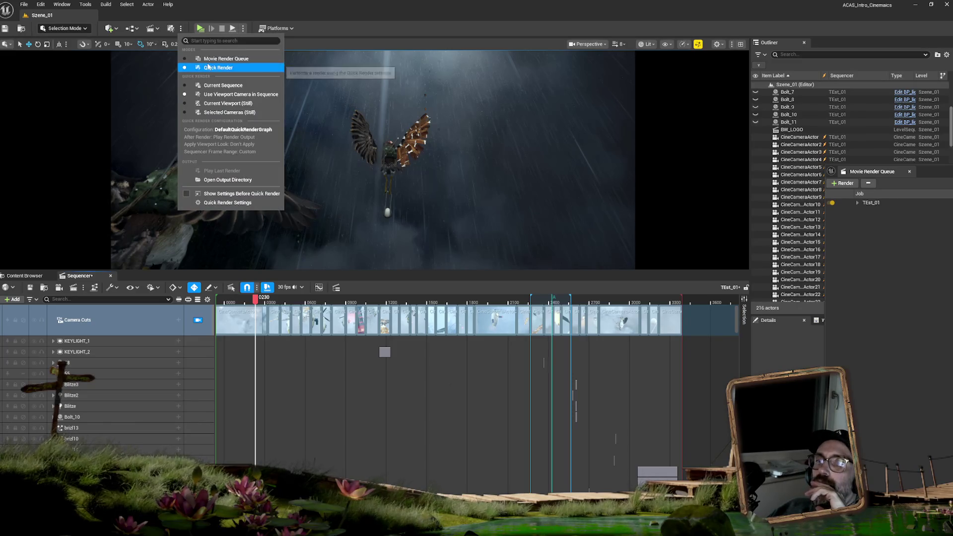
left_click(440, 258)
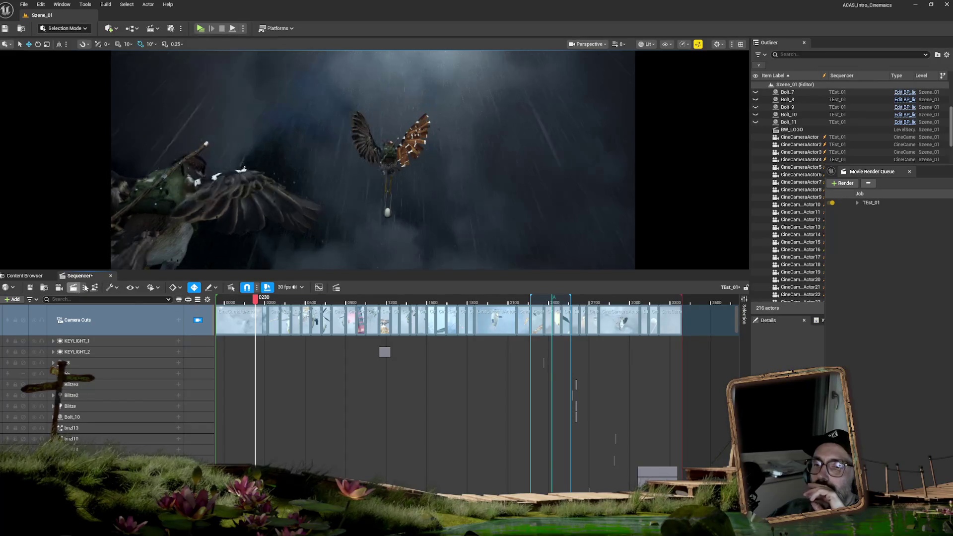
Float the Movie Render Queue, open TEst_01's Unsaved Config, and show the + Setting list.
mouse_move(872, 171)
left_mouse_down()
mouse_move(331, 136)
mouse_move(358, 91)
left_mouse_up()
left_click(250, 120)
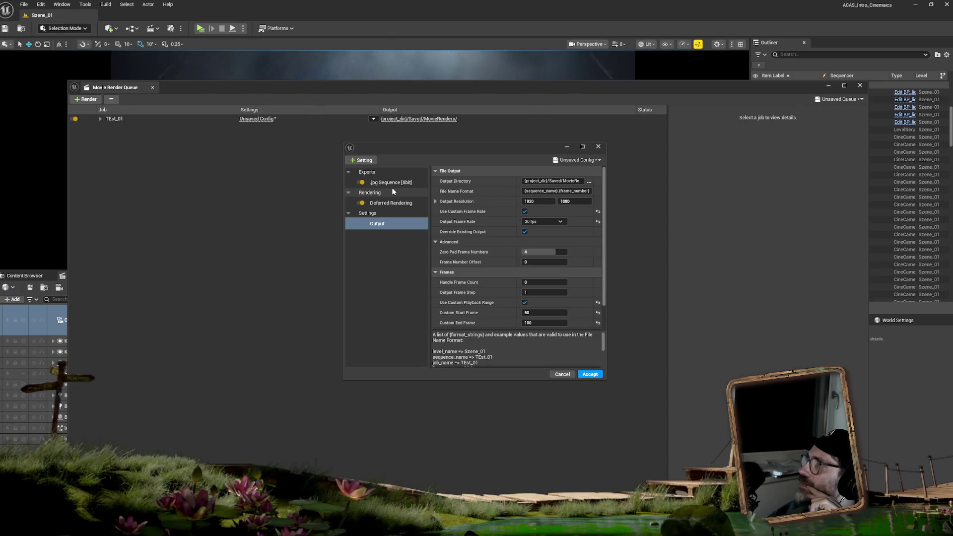
left_click(361, 160)
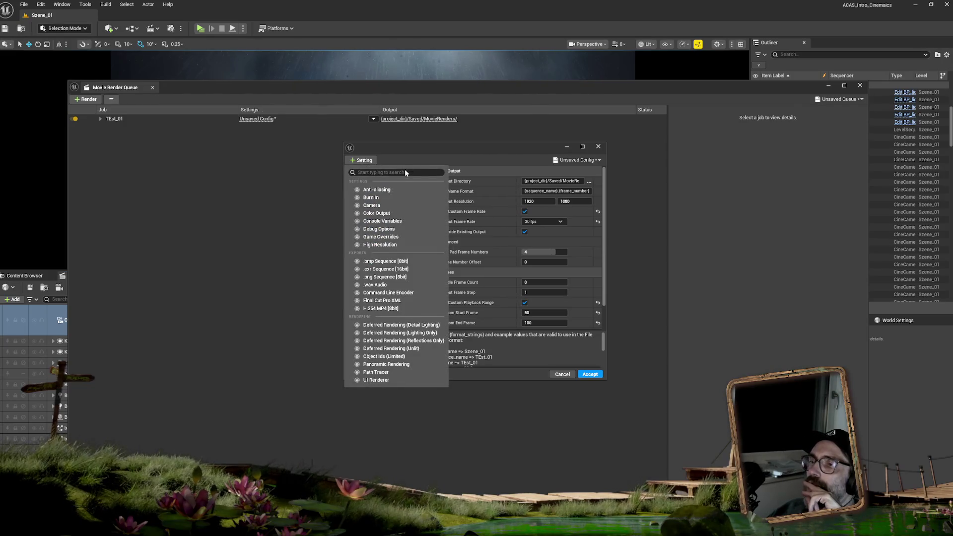
Add the Game Overrides setting to TEst_01 and widen the render settings dialog.
left_click(395, 237)
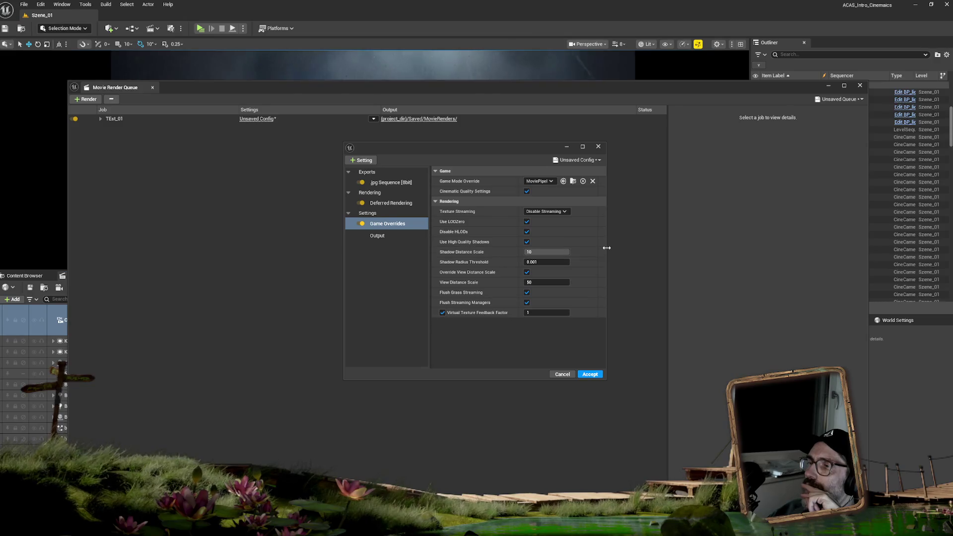
left_click_drag(607, 251, 688, 258)
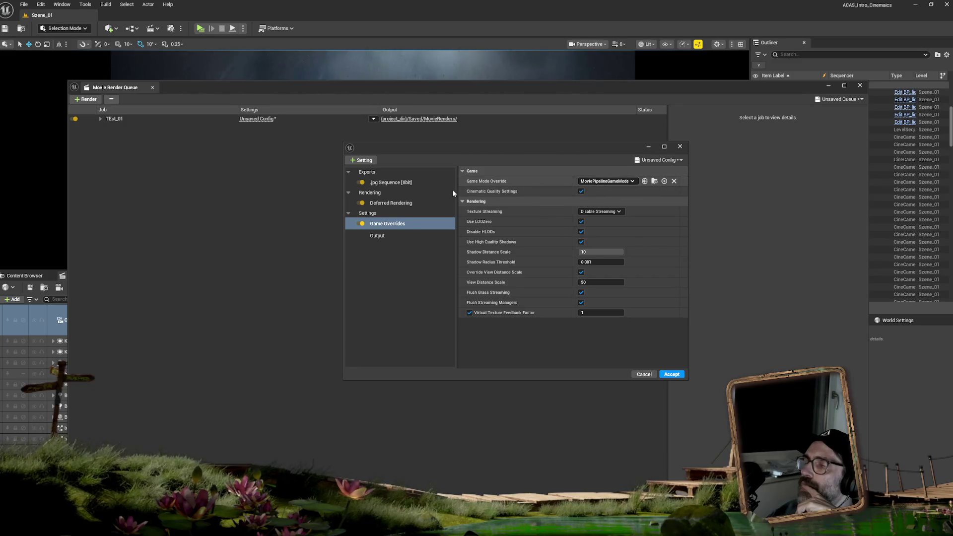
Check the Deferred Rendering and Output (1920×1080, 30 fps) settings, then bring up the + Setting list.
left_click(392, 203)
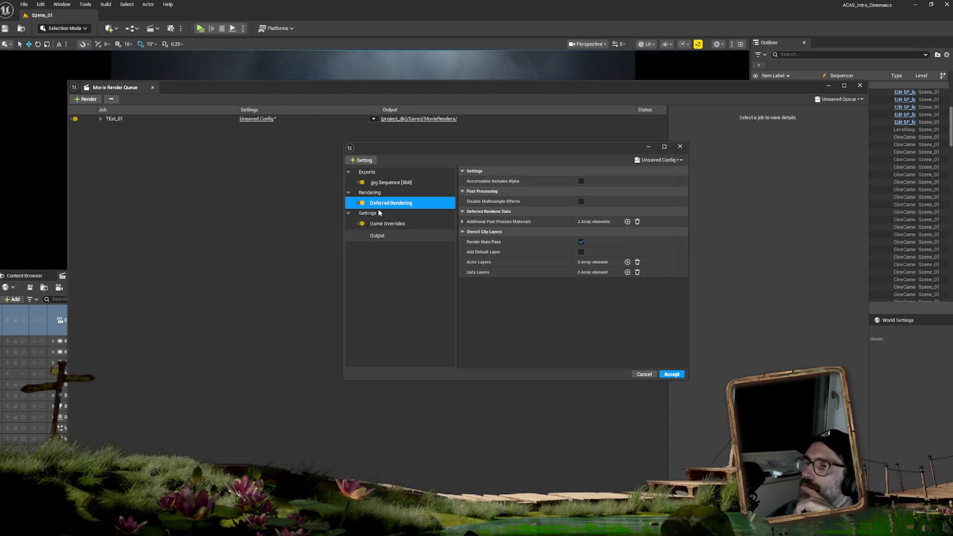
left_click(377, 235)
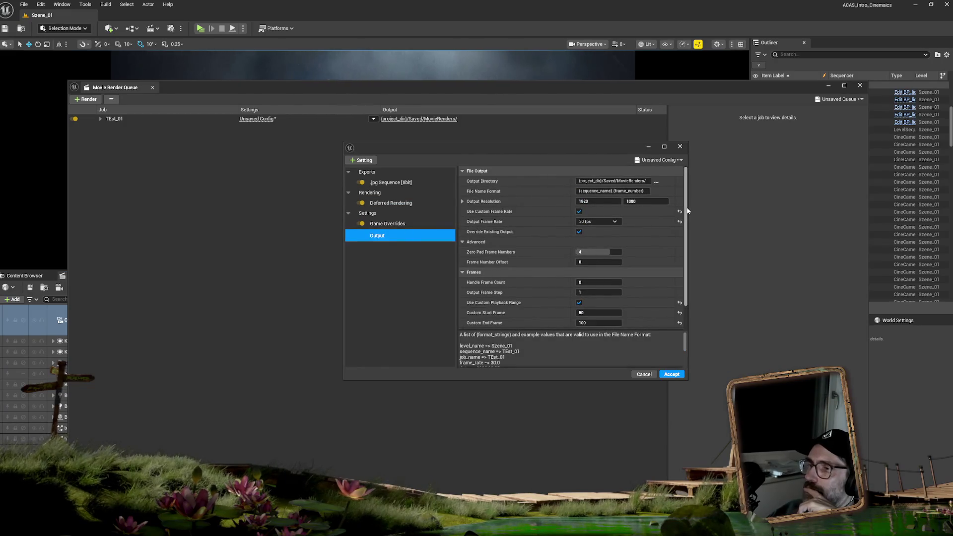
left_click_drag(685, 210, 691, 236)
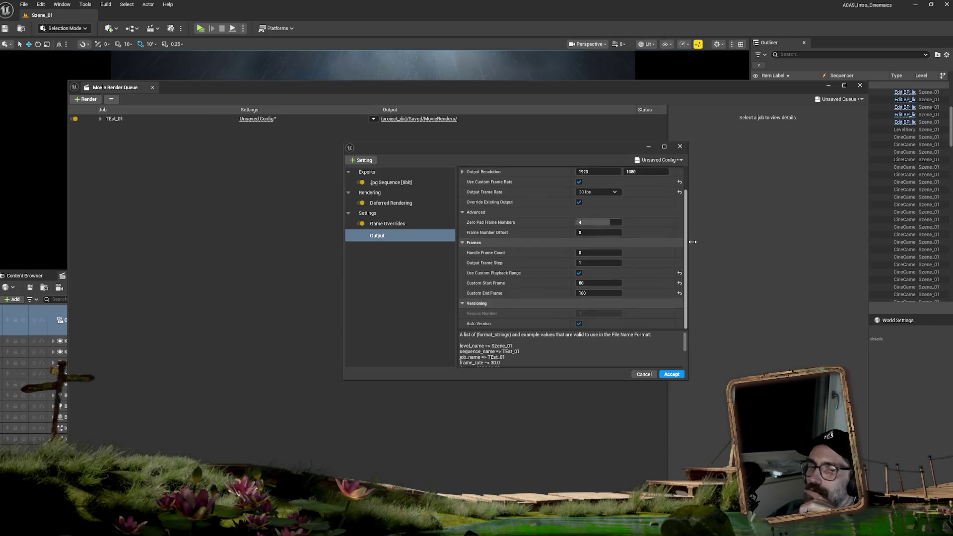
scroll(620, 223, "up", 2)
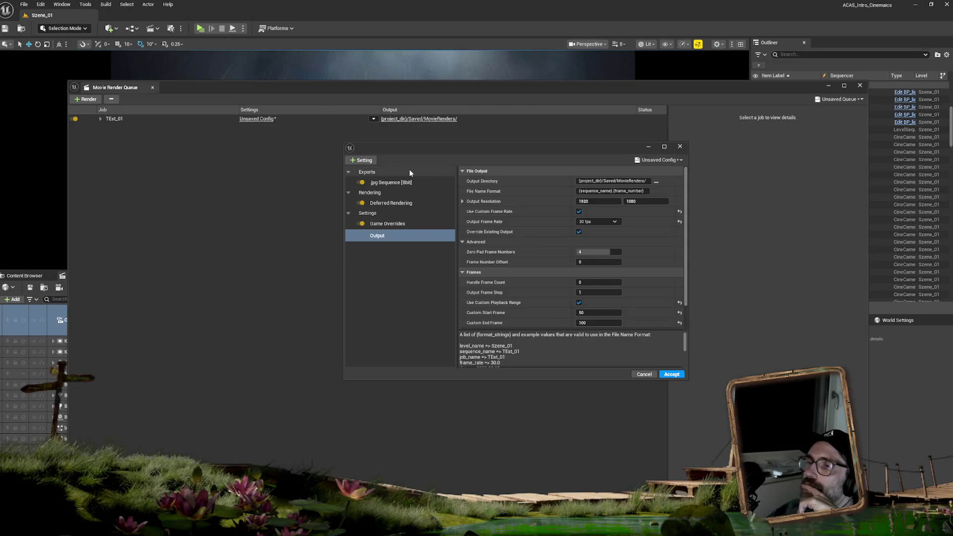
left_click(370, 162)
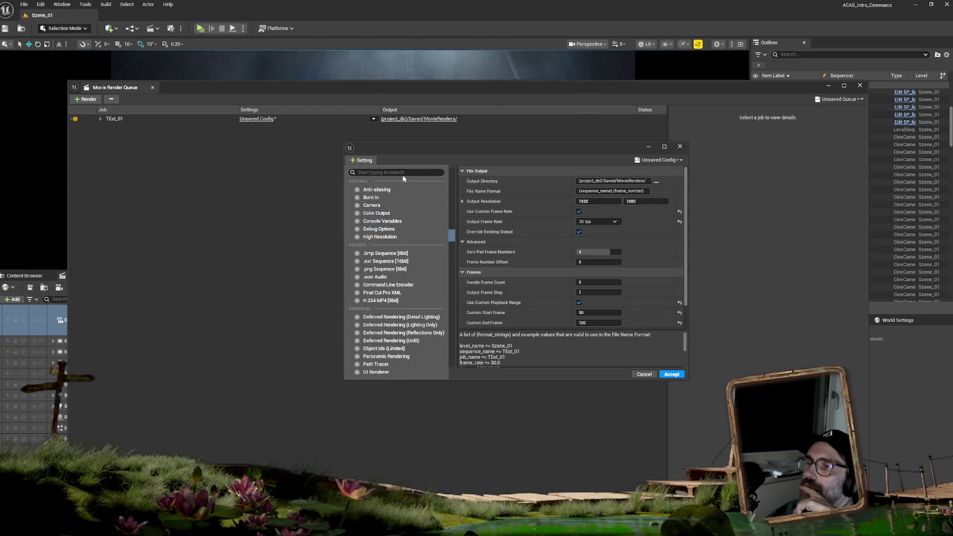
Add a Camera setting with Render All Cameras on and Frame Center shutter timing.
left_click(377, 206)
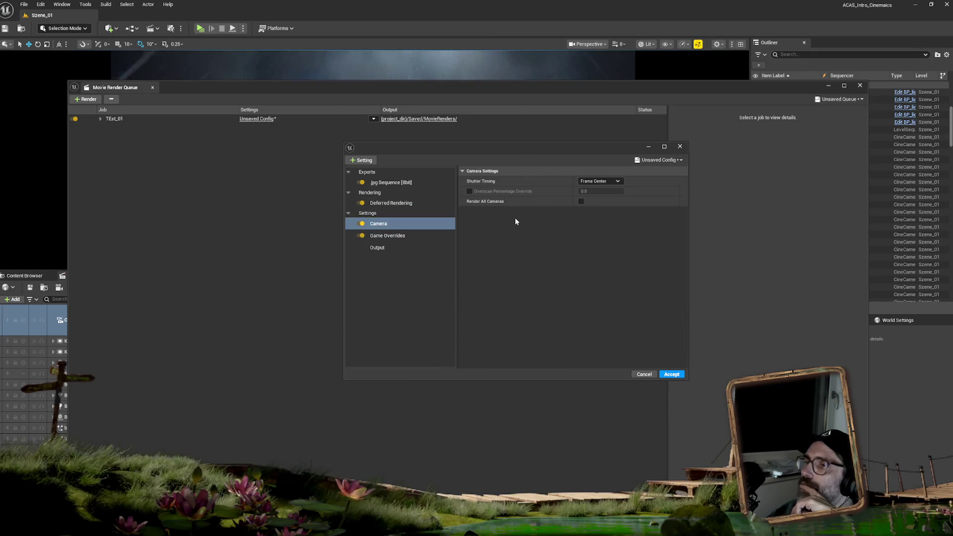
left_click(580, 202)
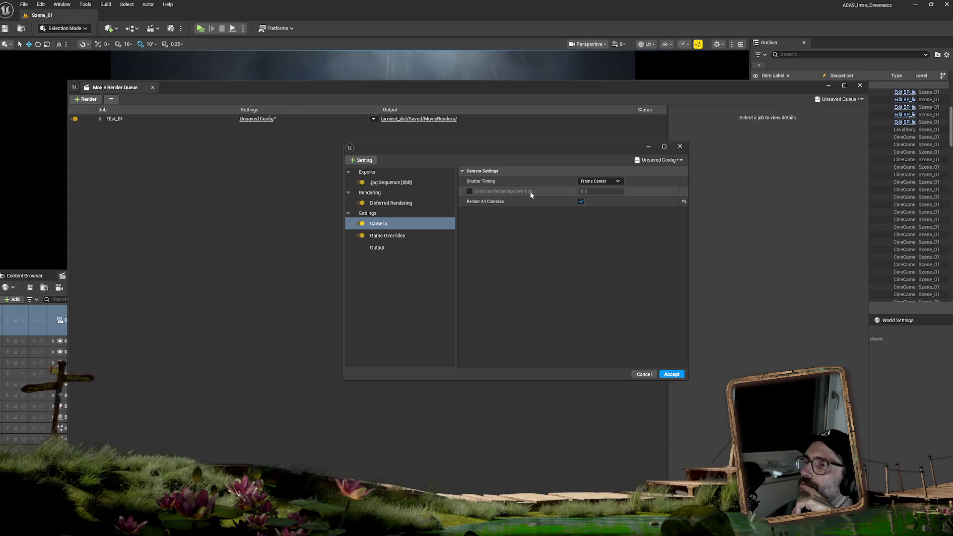
left_click(618, 181)
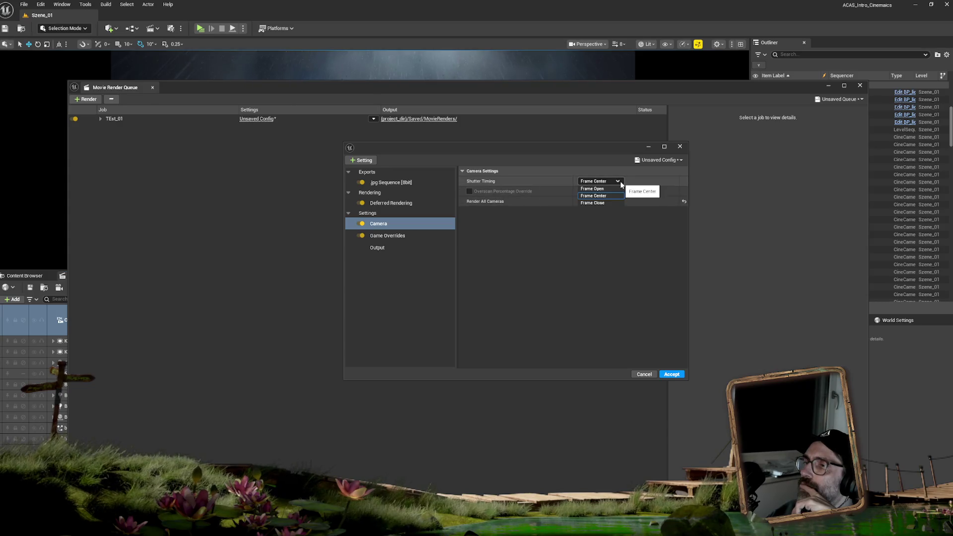
left_click(554, 238)
left_click(368, 160)
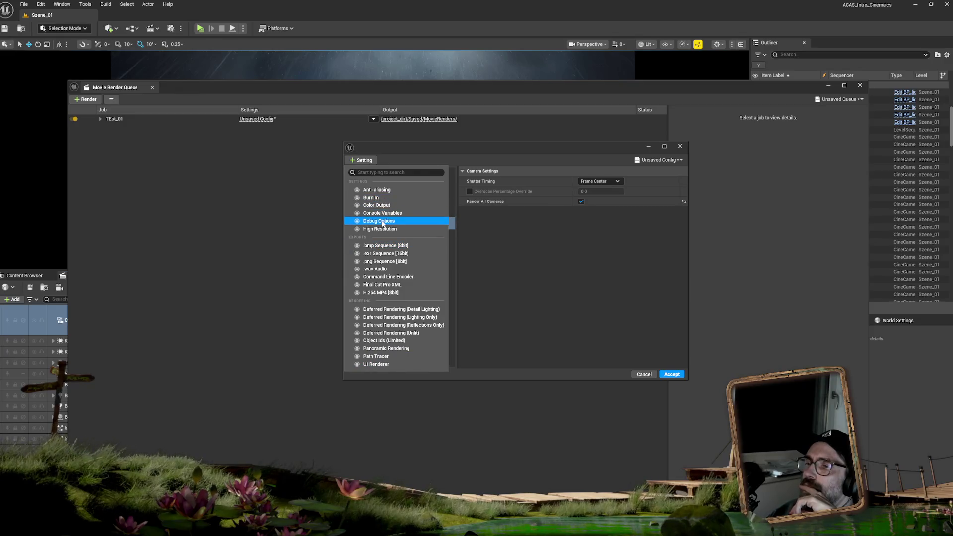
In Game Overrides, switch Texture Streaming to Don't Override and back to Disable Streaming.
left_click(486, 237)
left_click(382, 236)
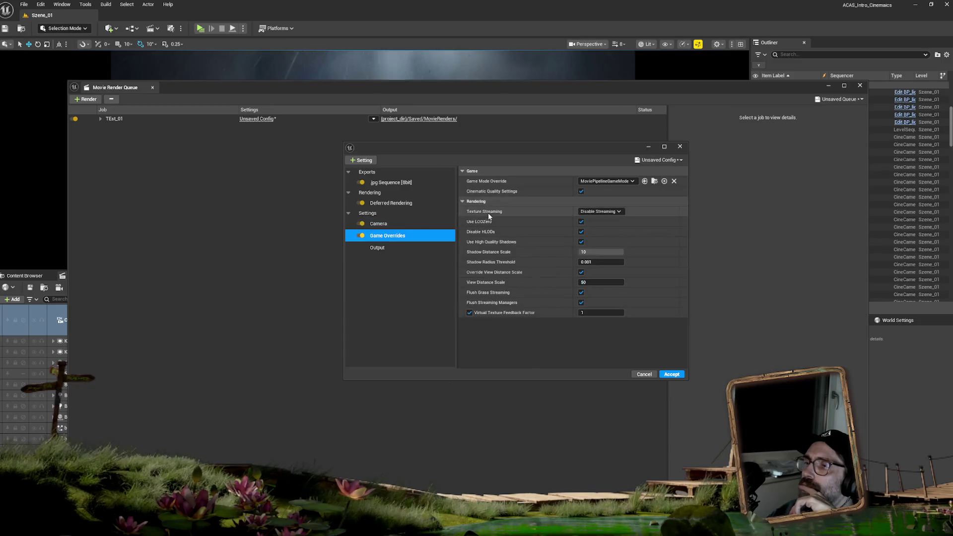
left_click(616, 211)
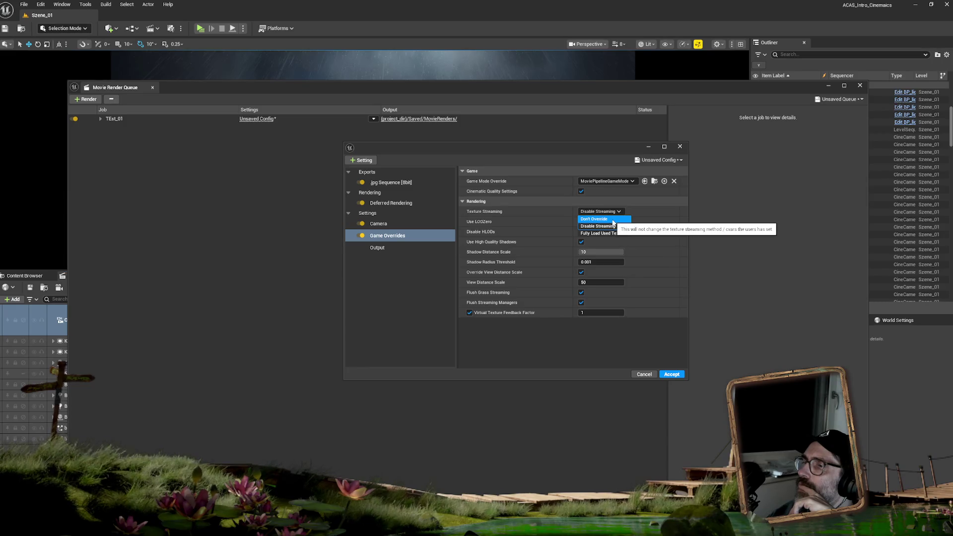
left_click(613, 219)
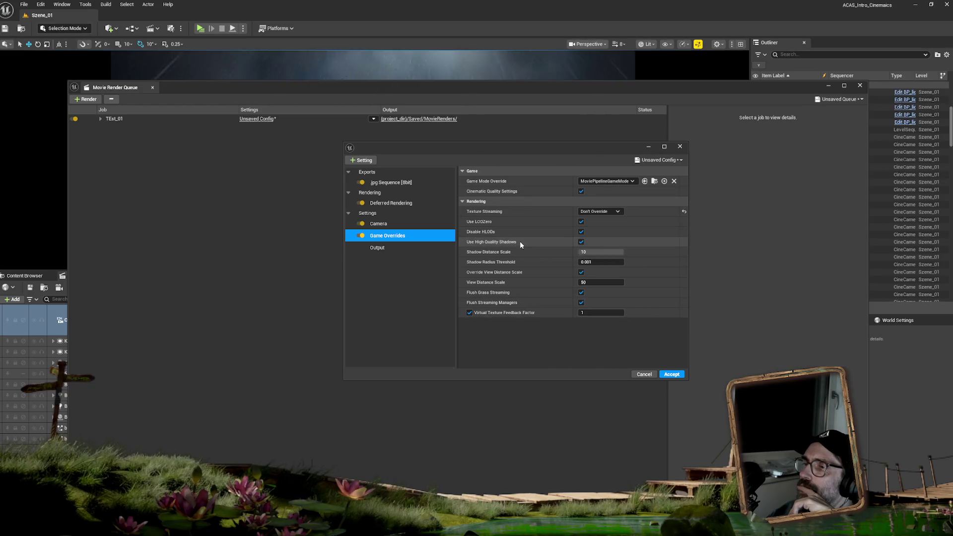
left_click(598, 212)
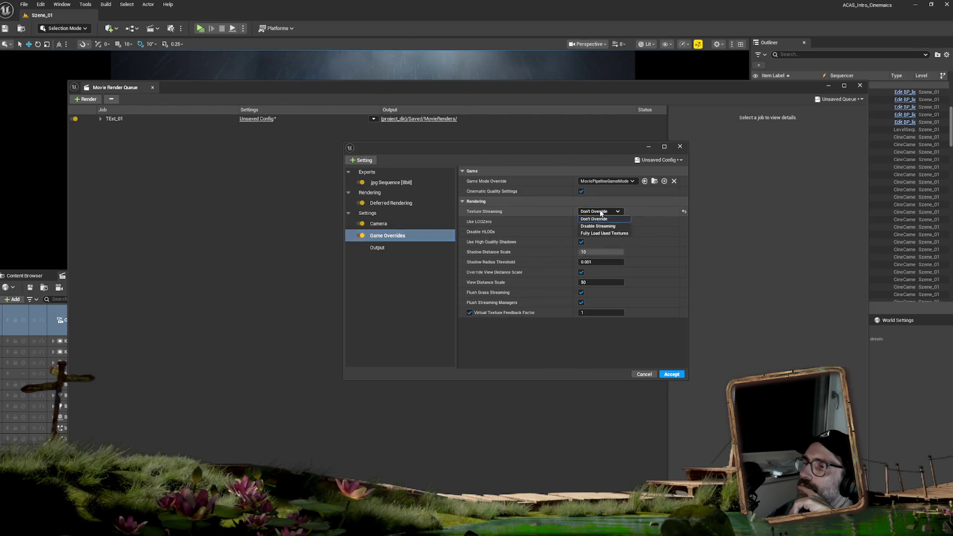
left_click(620, 226)
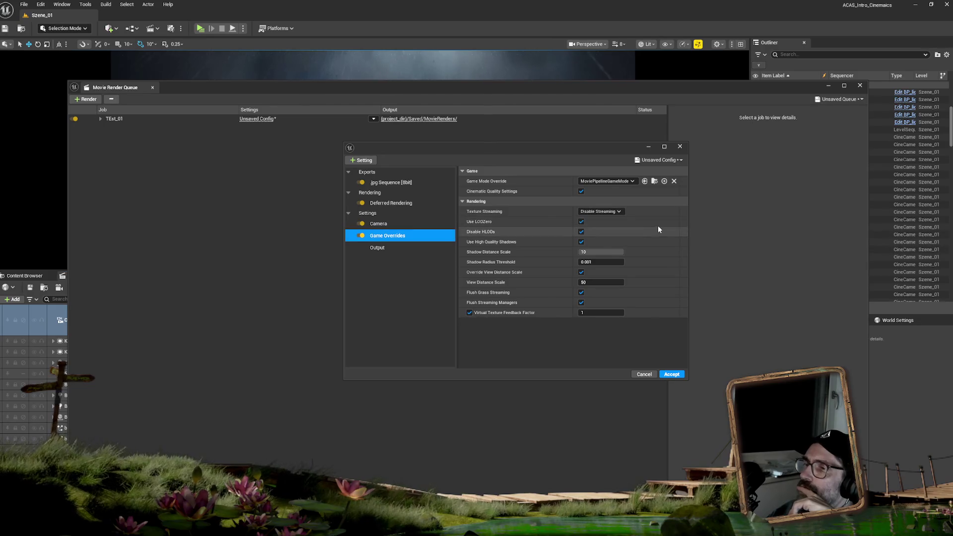
Leave the Game Mode Override at MoviePipelineGameMode after searching the list for 'al'.
left_click(631, 182)
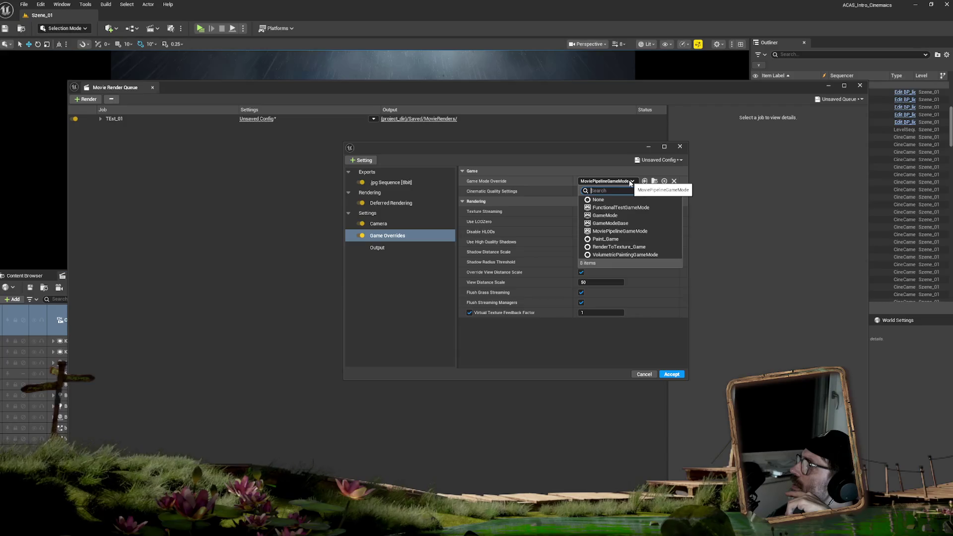
type("al")
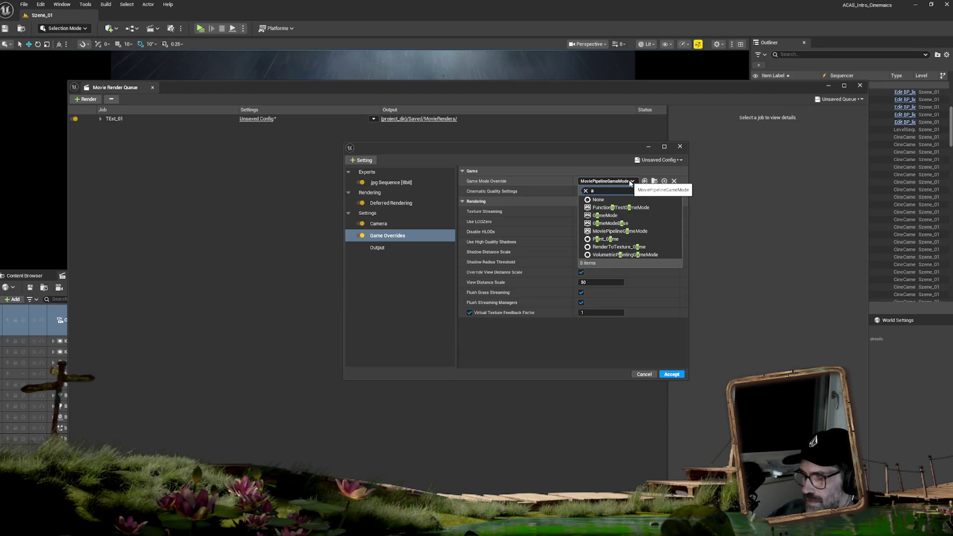
left_click(558, 152)
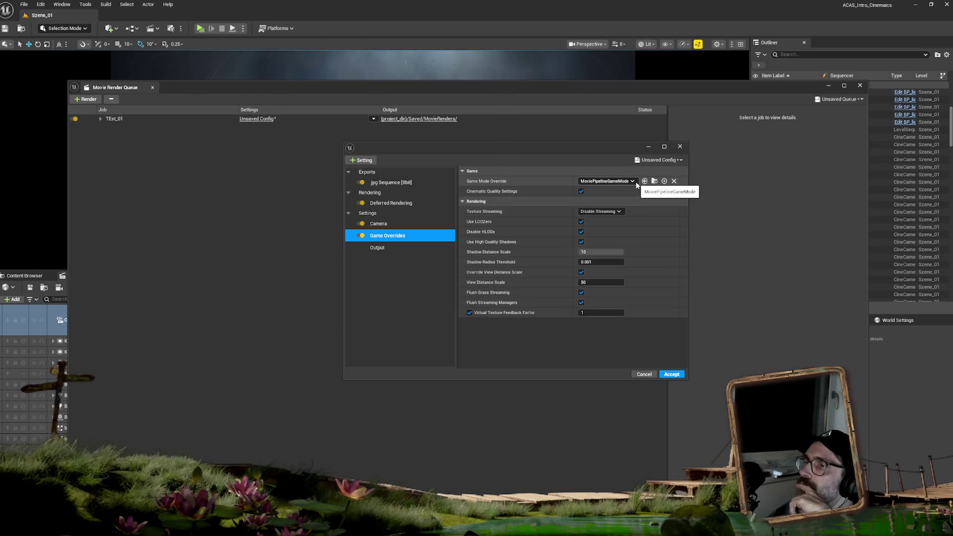
Review Camera and Deferred Rendering, expanding Additional Post Process Materials, then show Output settings.
left_click(389, 224)
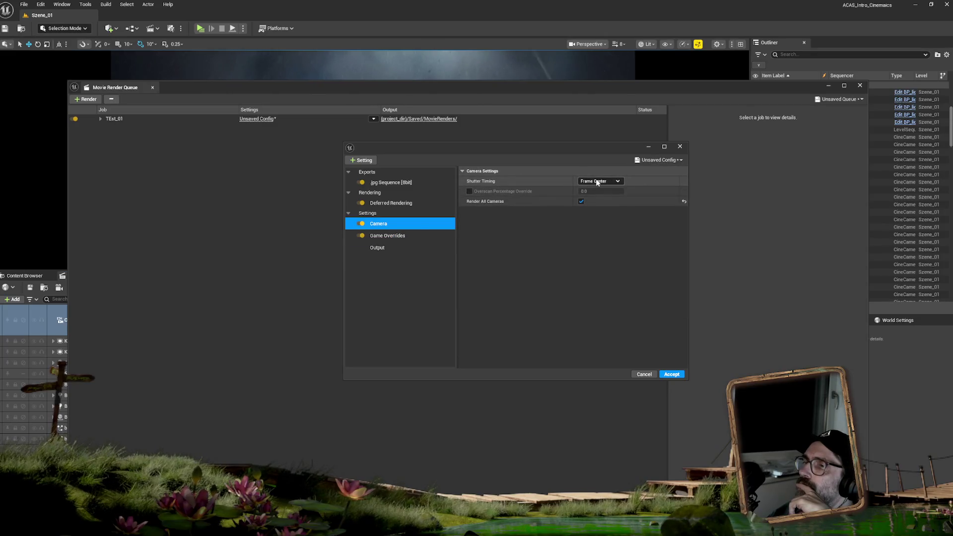
left_click(380, 202)
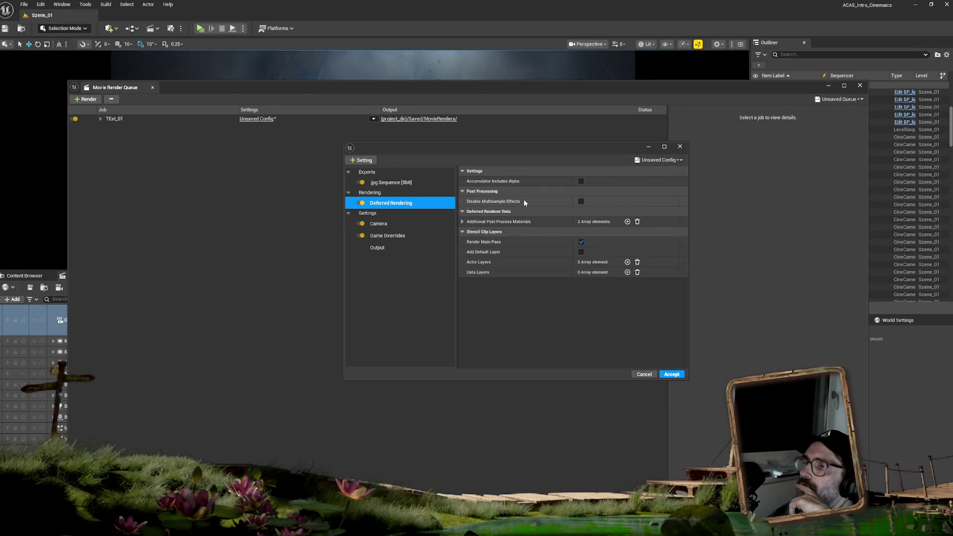
left_click(463, 222)
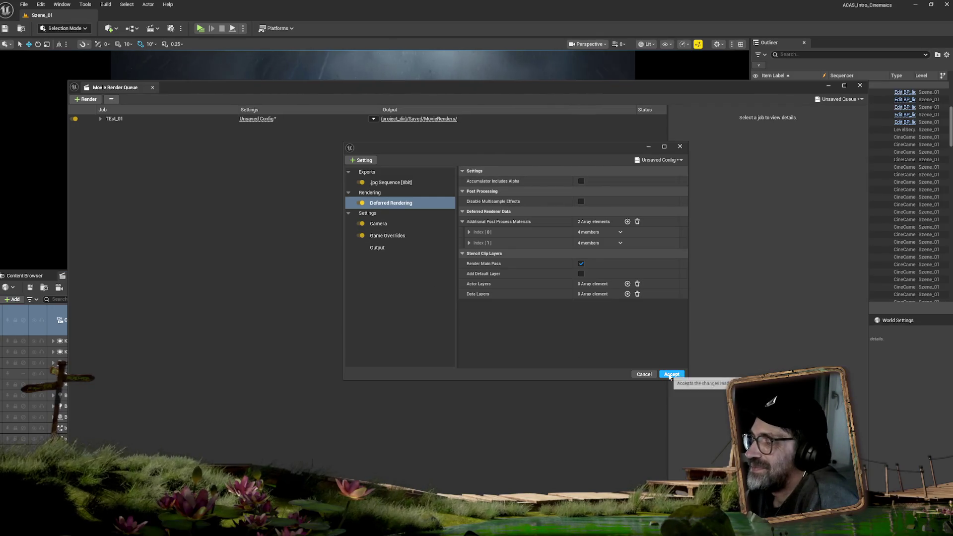
left_click(377, 247)
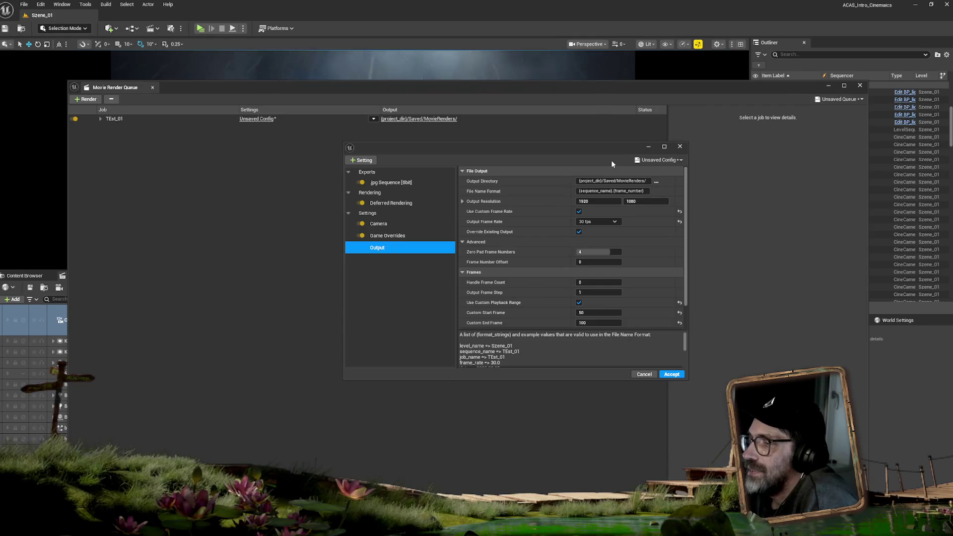
left_click_drag(603, 145, 611, 162)
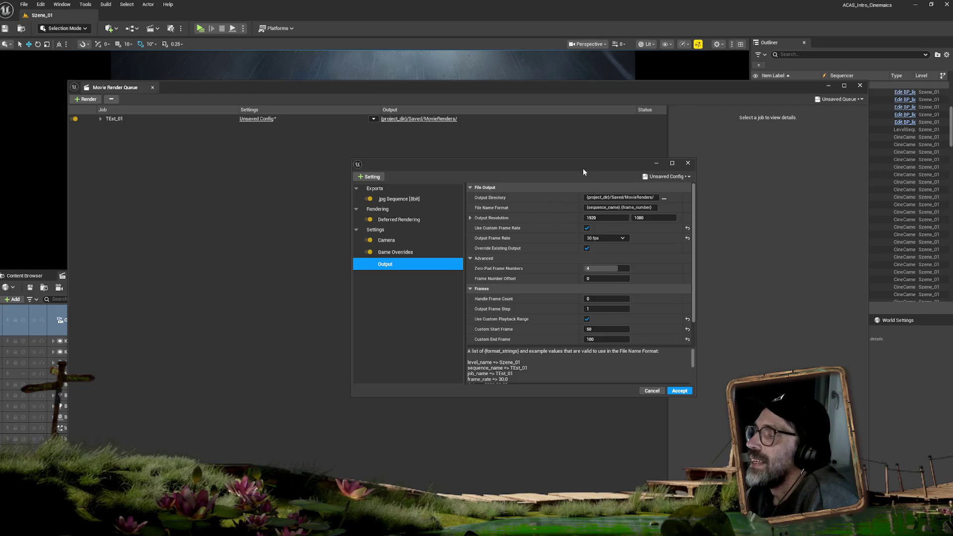
Move the queue windows aside and scrub the Sequencer to preview the shots.
left_click_drag(583, 171, 952, 239)
left_click_drag(386, 98, 847, 163)
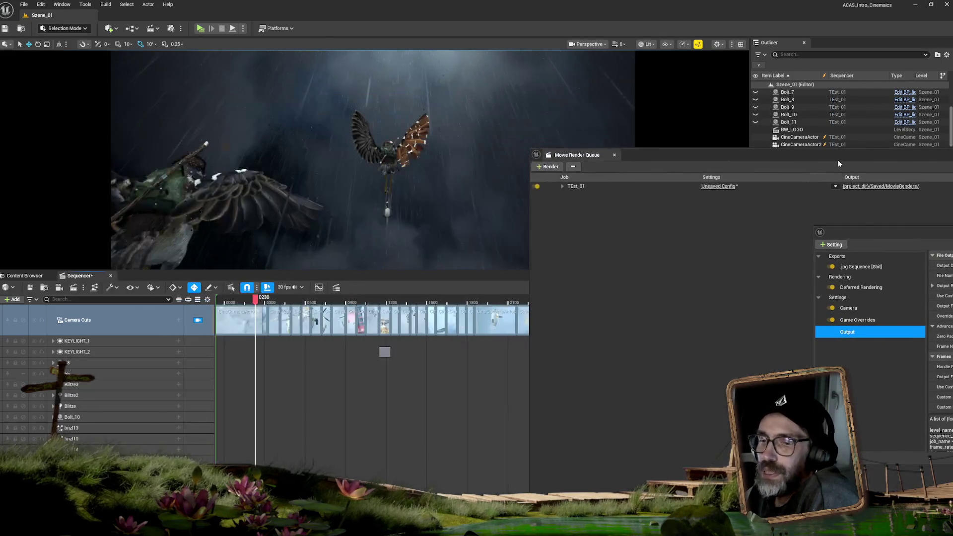
left_click(248, 320)
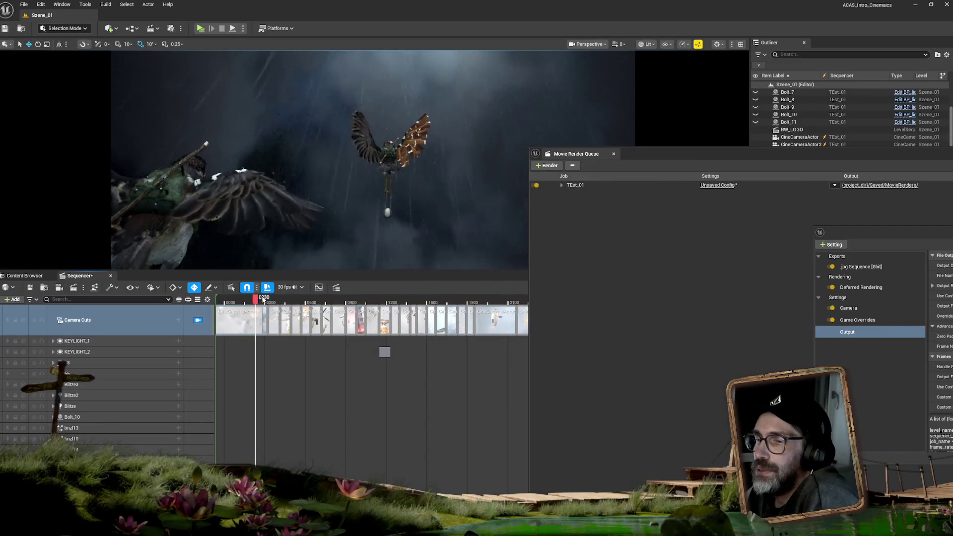
mouse_move(263, 299)
left_mouse_down()
mouse_move(496, 302)
mouse_move(219, 303)
mouse_move(196, 317)
left_mouse_up()
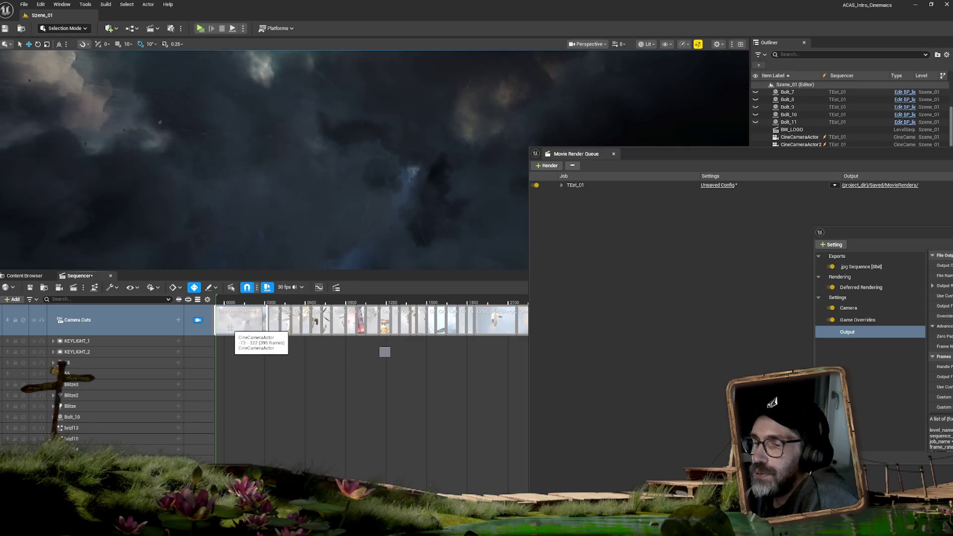
Bring the output settings window back and enlarge it to reveal Versioning with Auto Version.
mouse_move(782, 151)
left_mouse_down()
mouse_move(483, 98)
mouse_move(385, 101)
mouse_move(391, 124)
mouse_move(489, 187)
mouse_move(810, 347)
left_mouse_up()
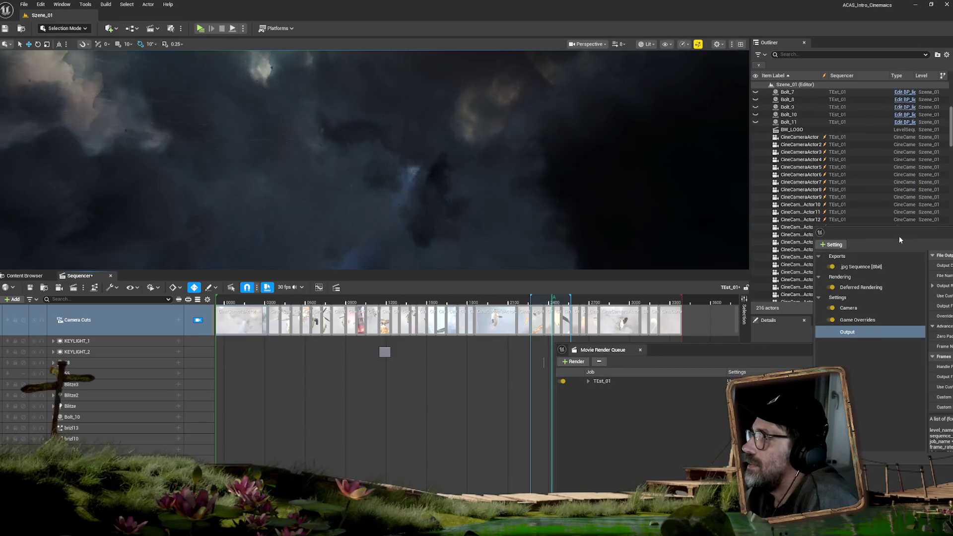
mouse_move(898, 236)
left_mouse_down()
mouse_move(603, 180)
mouse_move(140, 126)
mouse_move(317, 68)
mouse_move(333, 47)
left_mouse_up()
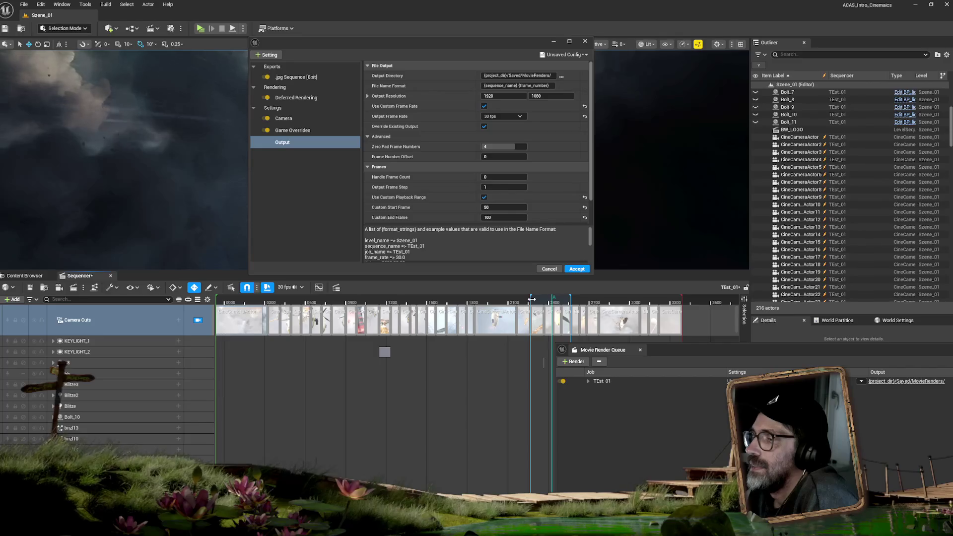
left_click_drag(531, 299, 516, 298)
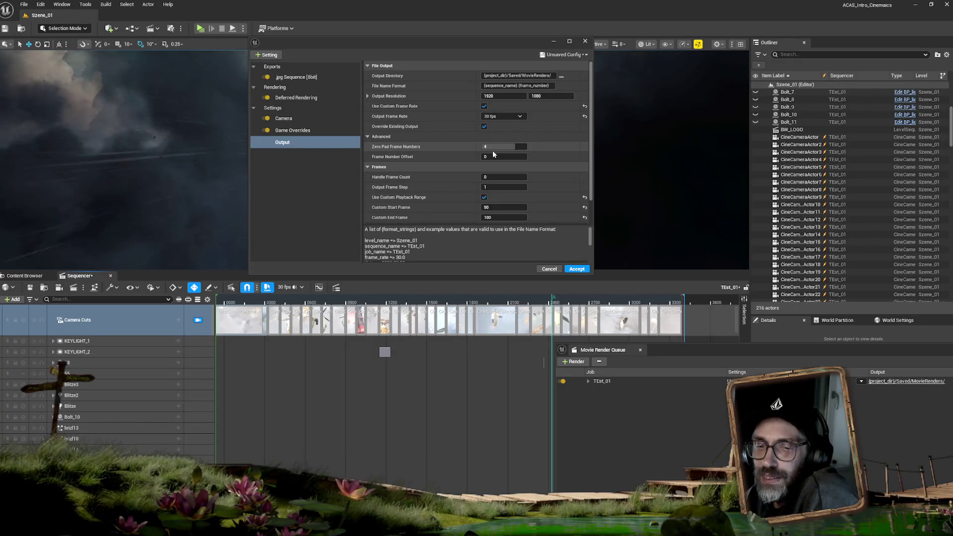
left_click_drag(453, 42, 455, 95)
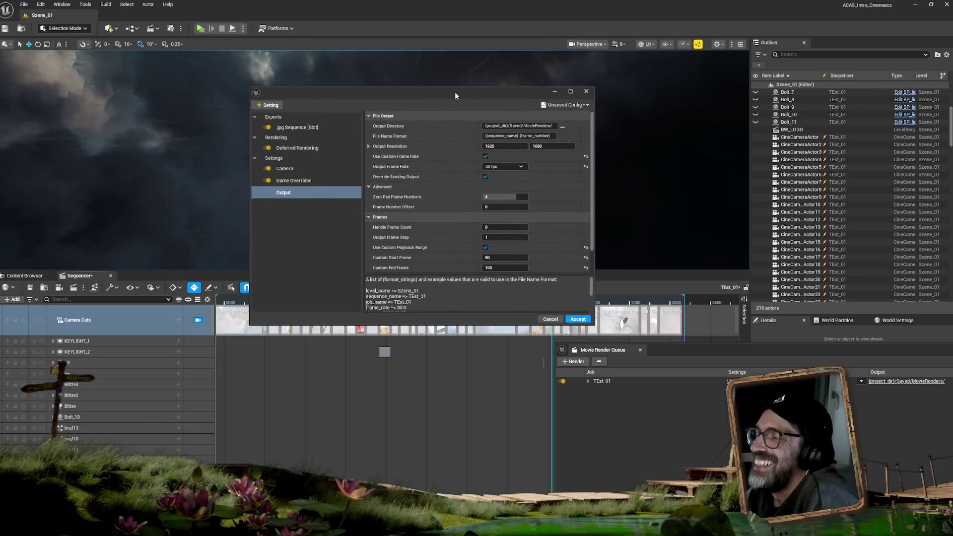
mouse_move(594, 323)
left_mouse_down()
mouse_move(691, 403)
mouse_move(692, 419)
left_mouse_up()
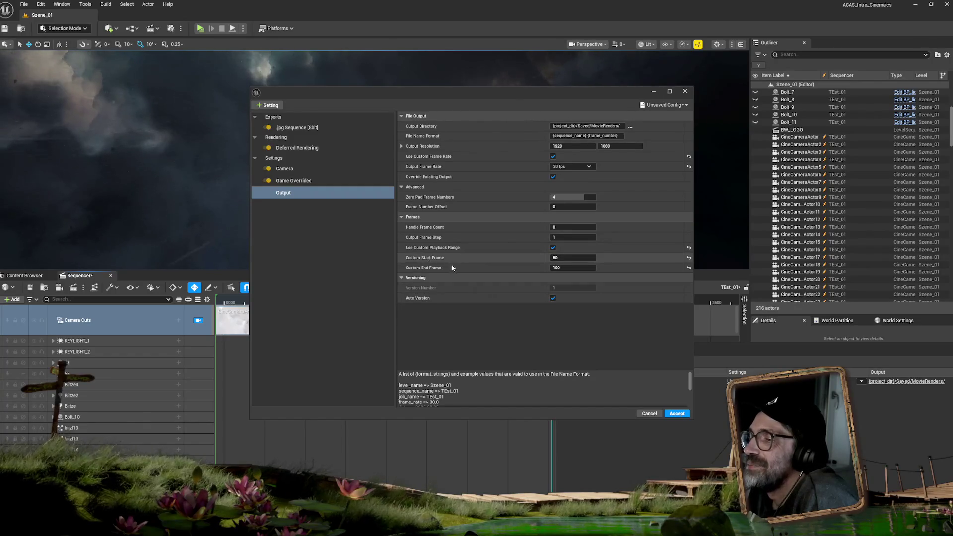
Set Custom Start Frame to 0 and End Frame to 3300, and disable Use Custom Frame Rate.
left_click(558, 257)
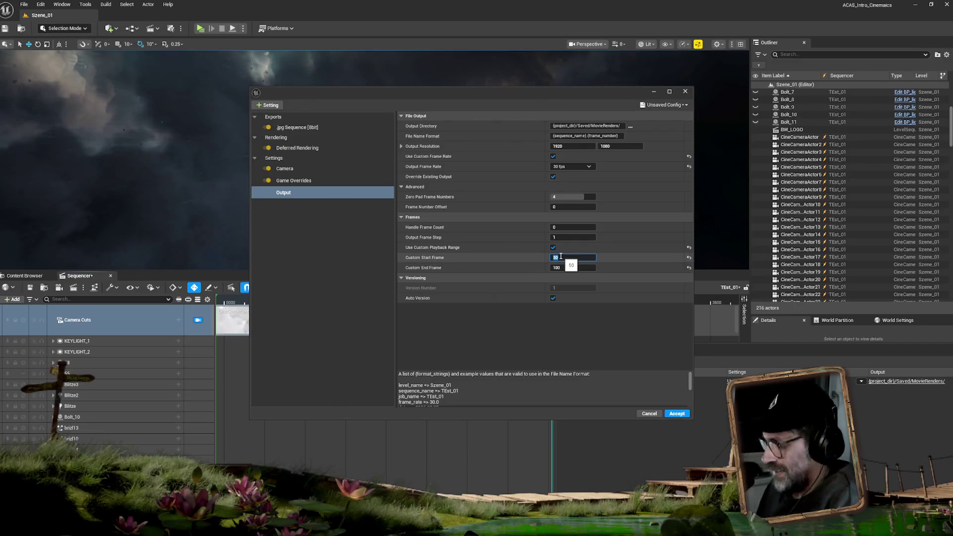
type("40")
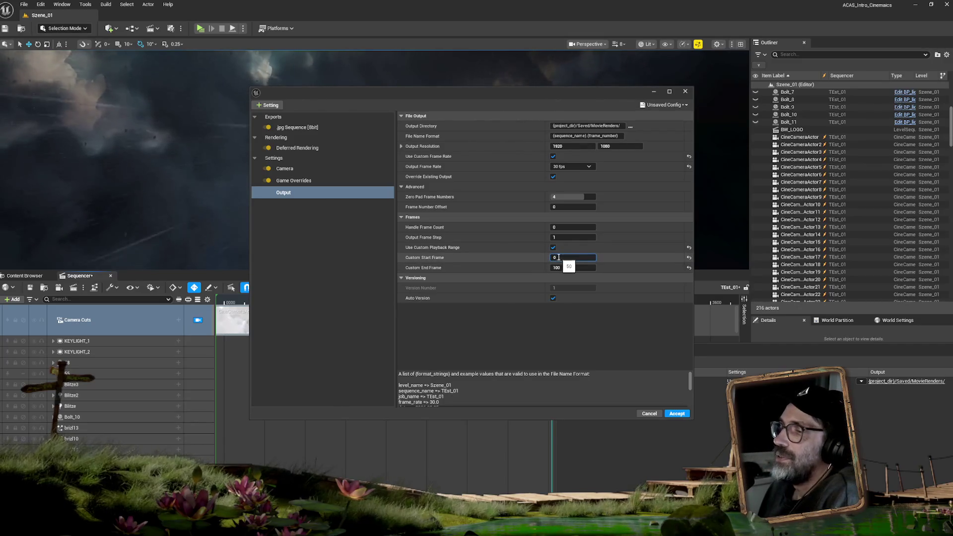
left_click(574, 267)
type("3300")
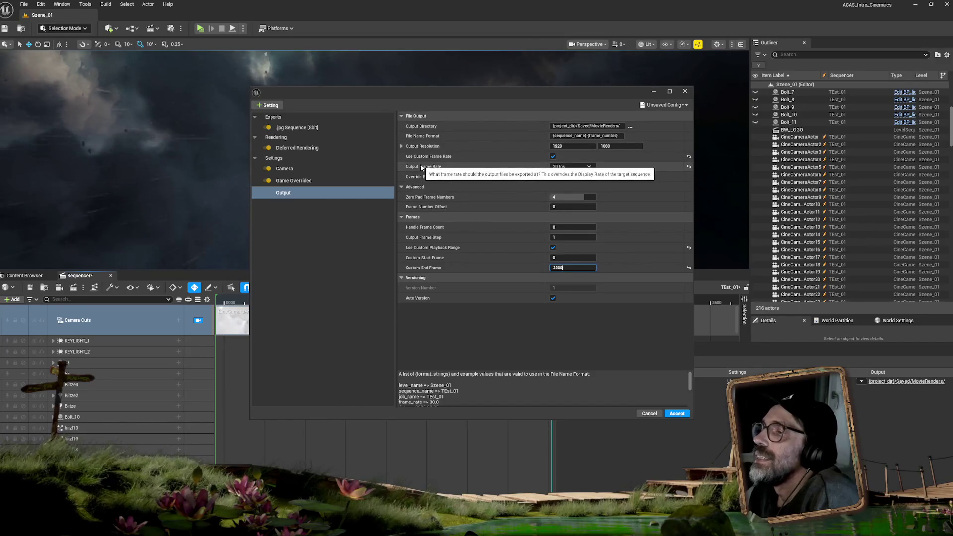
left_click(553, 157)
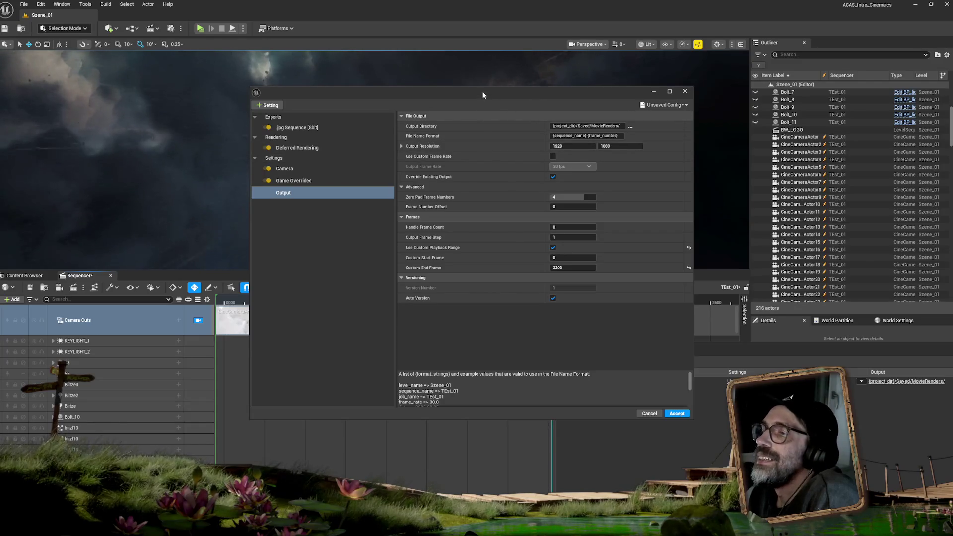
left_click_drag(483, 95, 505, 108)
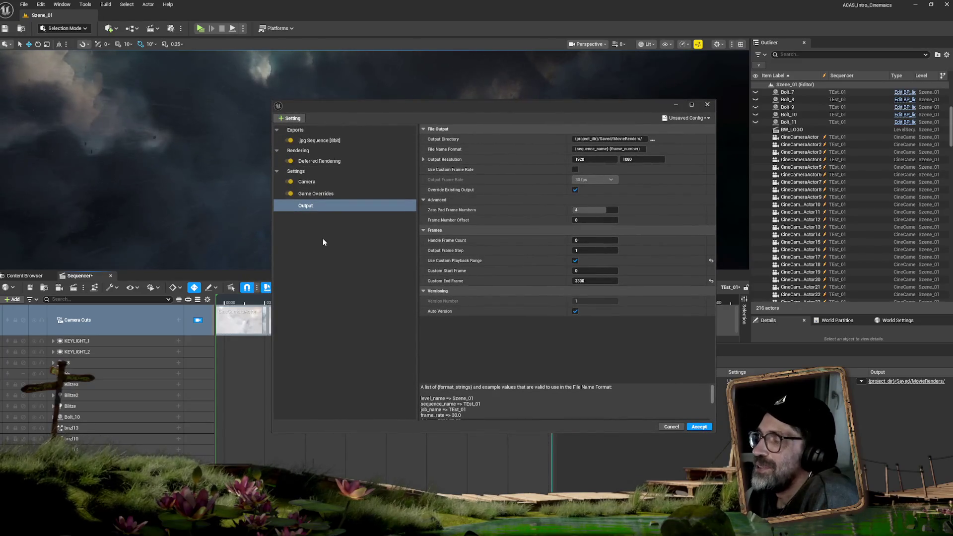
Step through the Output, Game Overrides and Camera settings, ending on Deferred Rendering.
left_click(338, 205)
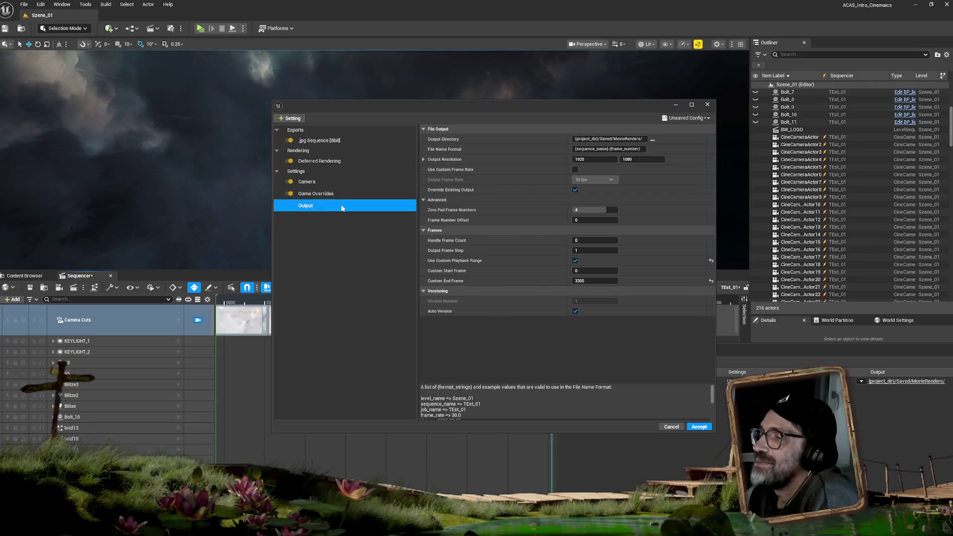
left_click(334, 195)
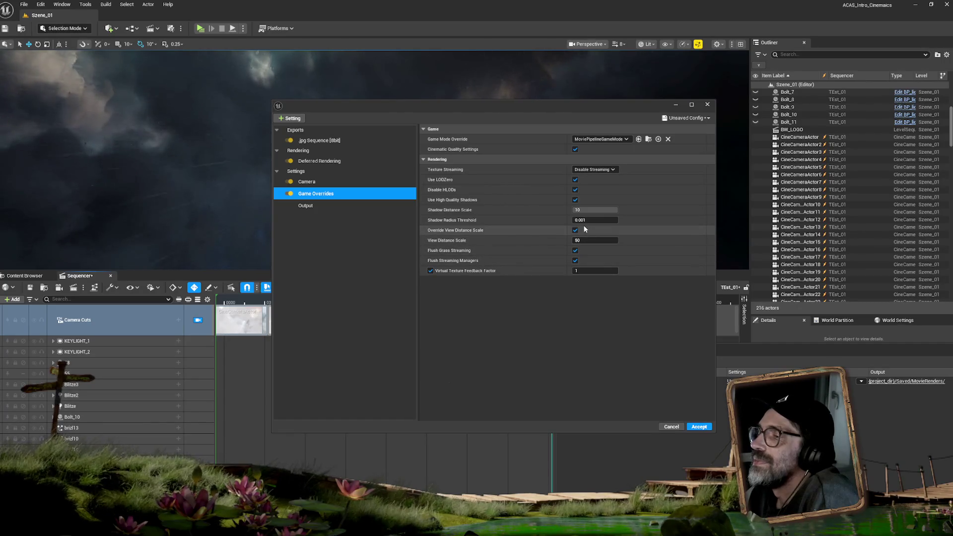
left_click(330, 183)
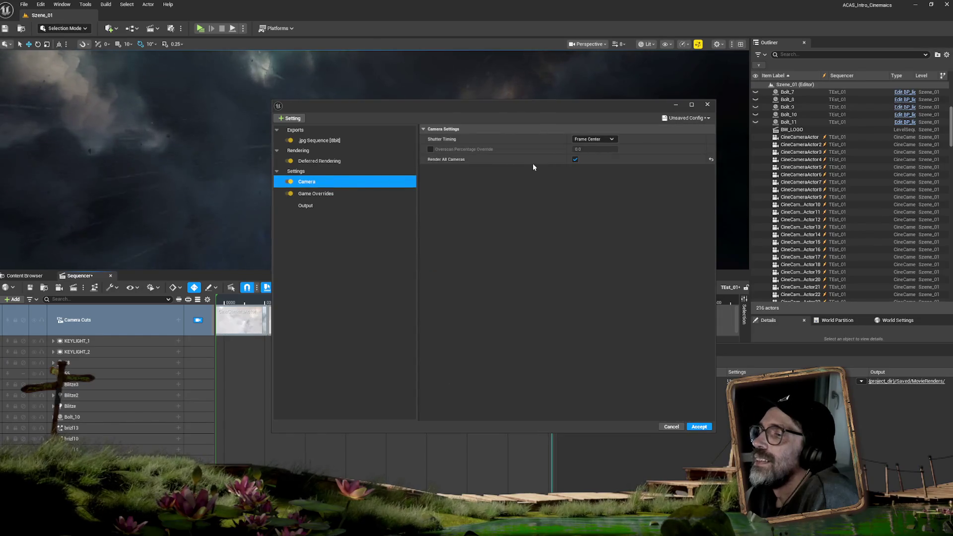
left_click(309, 161)
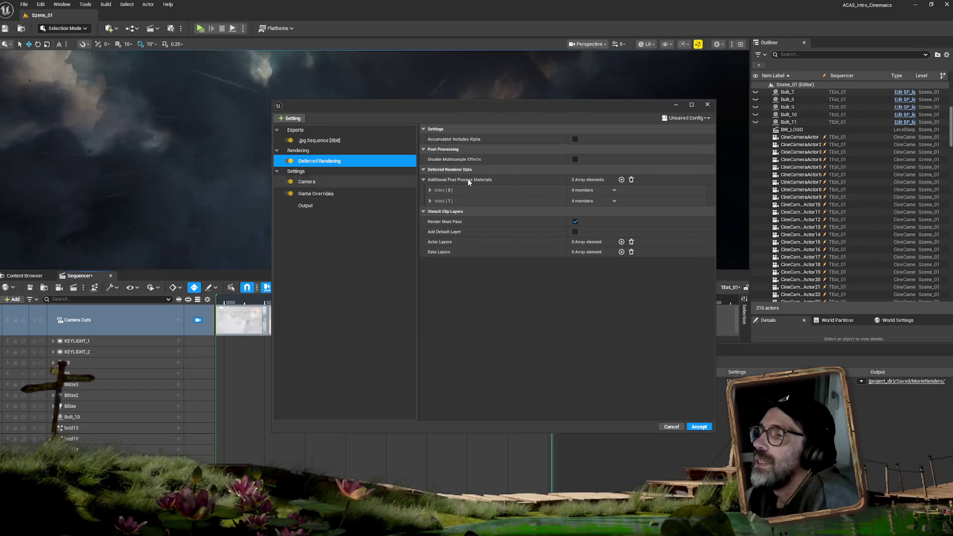
Inspect and add a post process material entry, then delete all entries, leaving zero.
left_click(429, 190)
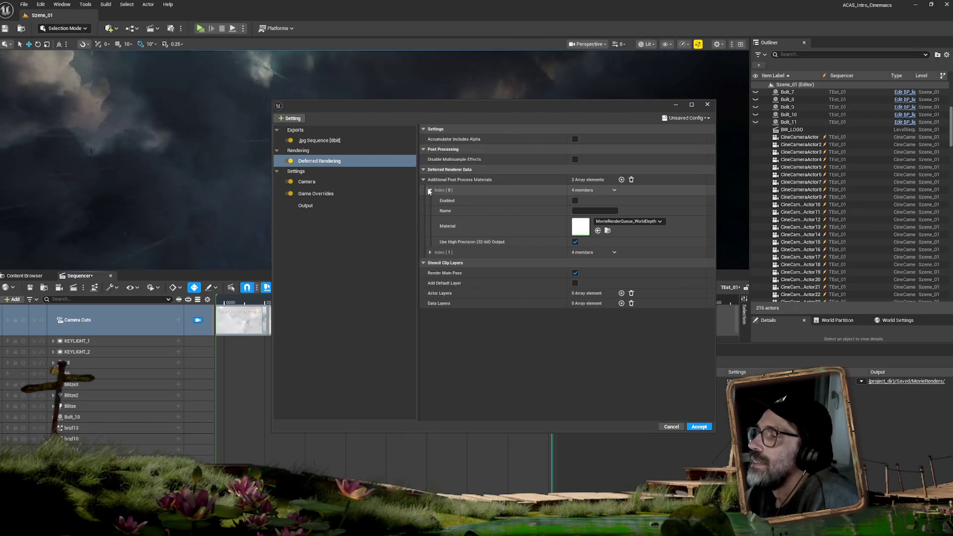
left_click(429, 190)
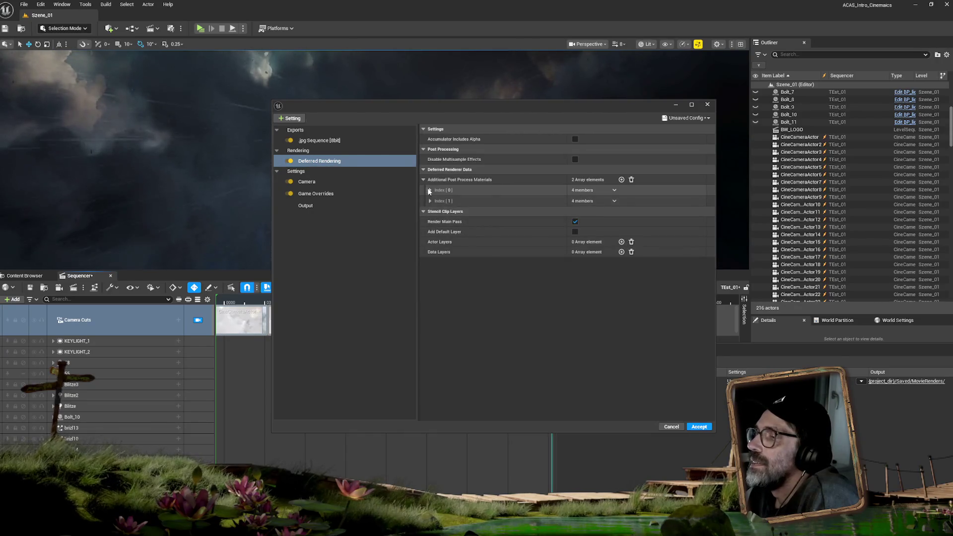
left_click(621, 180)
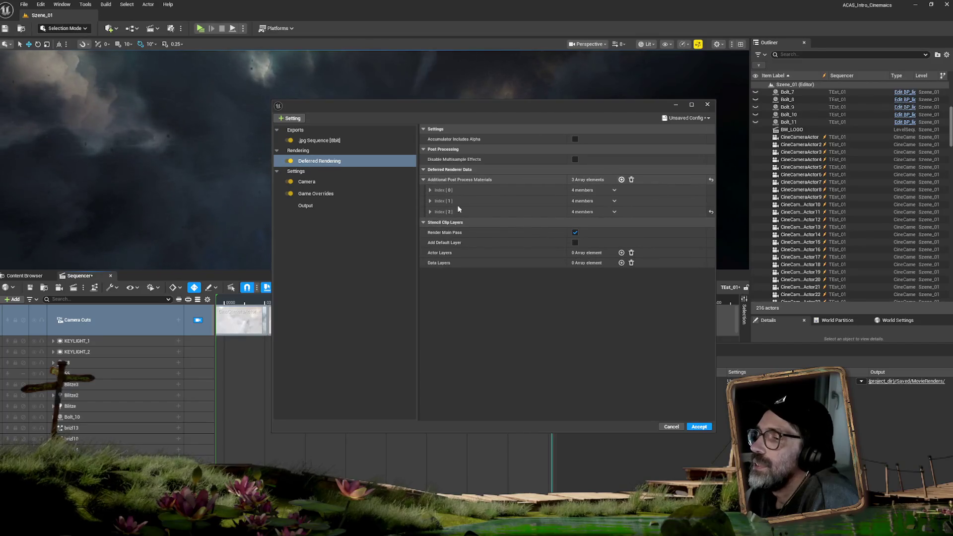
left_click(429, 212)
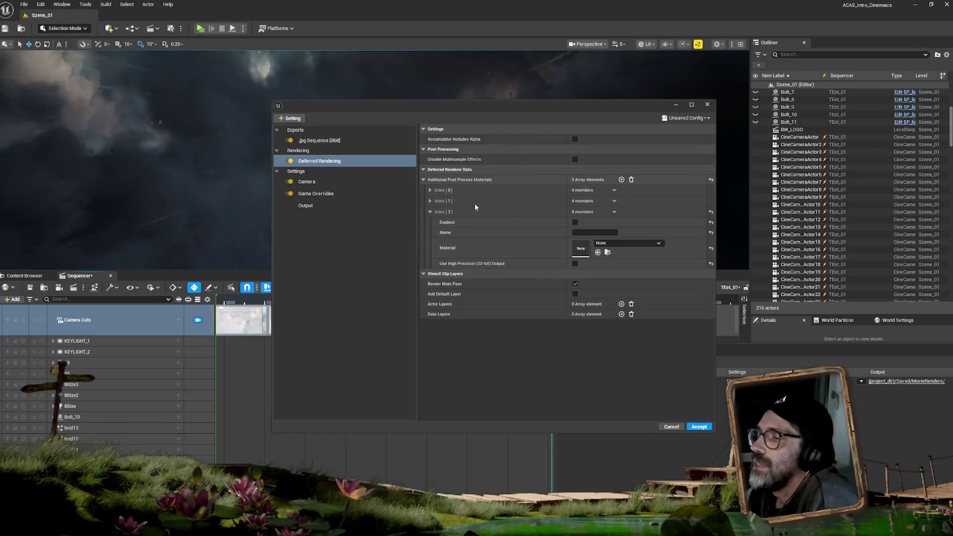
left_click(631, 180)
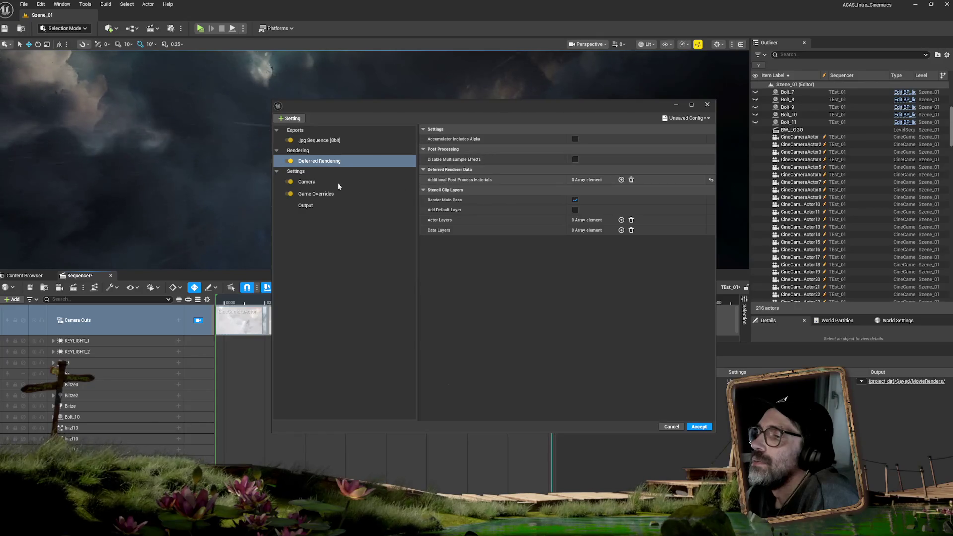
left_click(323, 194)
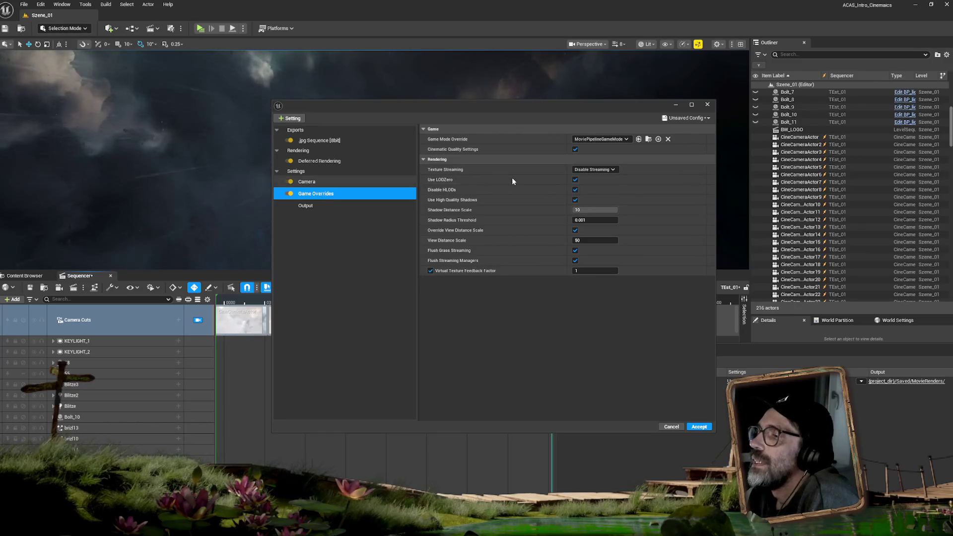
Add a Console Variables setting with one new entry, typing 'alwaysloa' as its name.
left_click(292, 118)
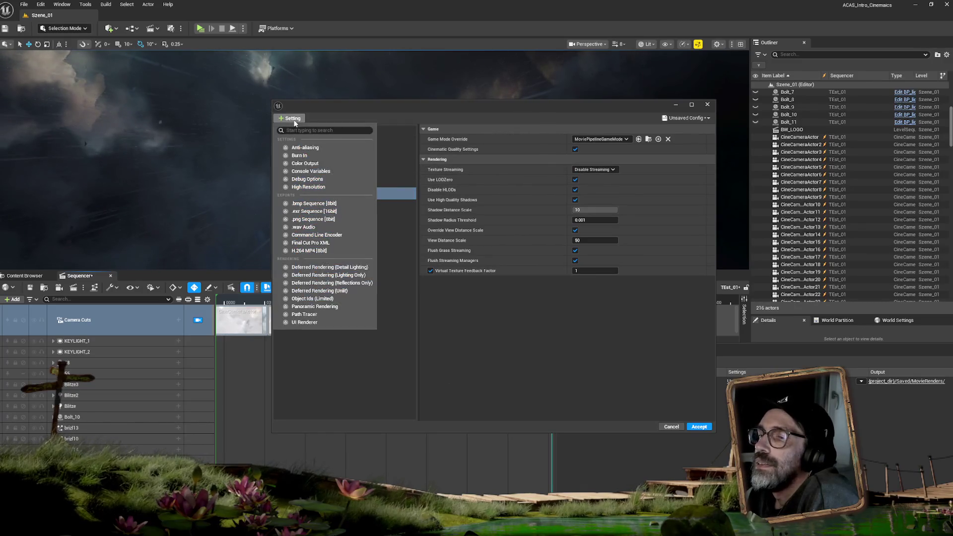
left_click(320, 171)
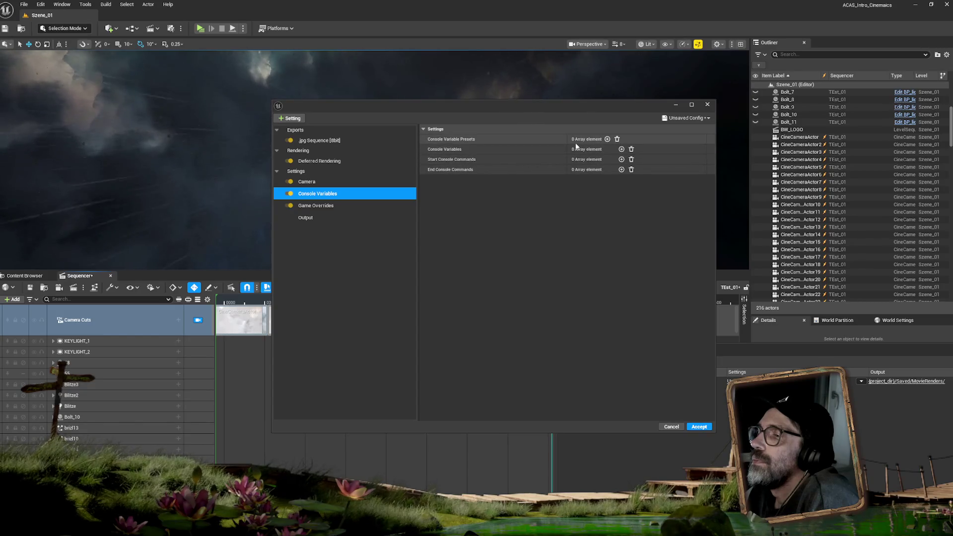
left_click(620, 149)
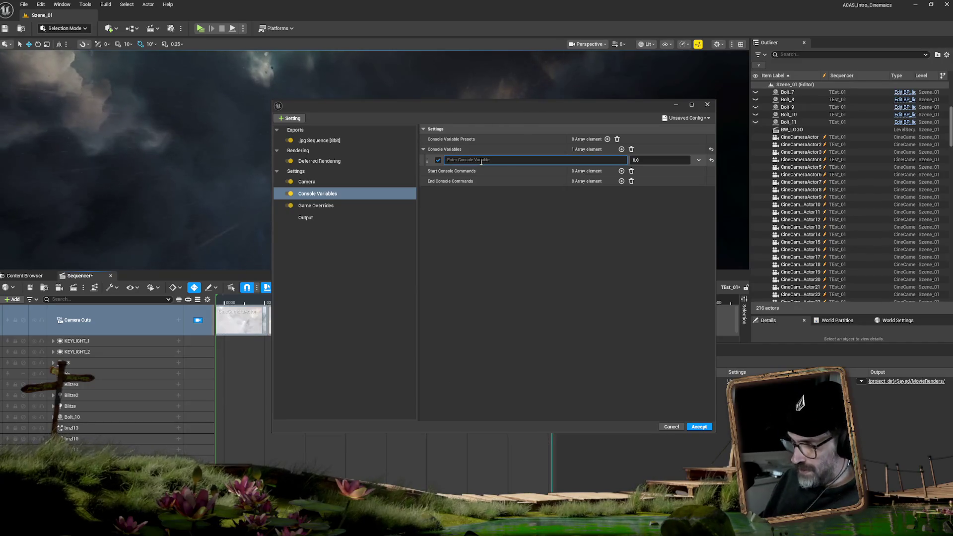
type("always")
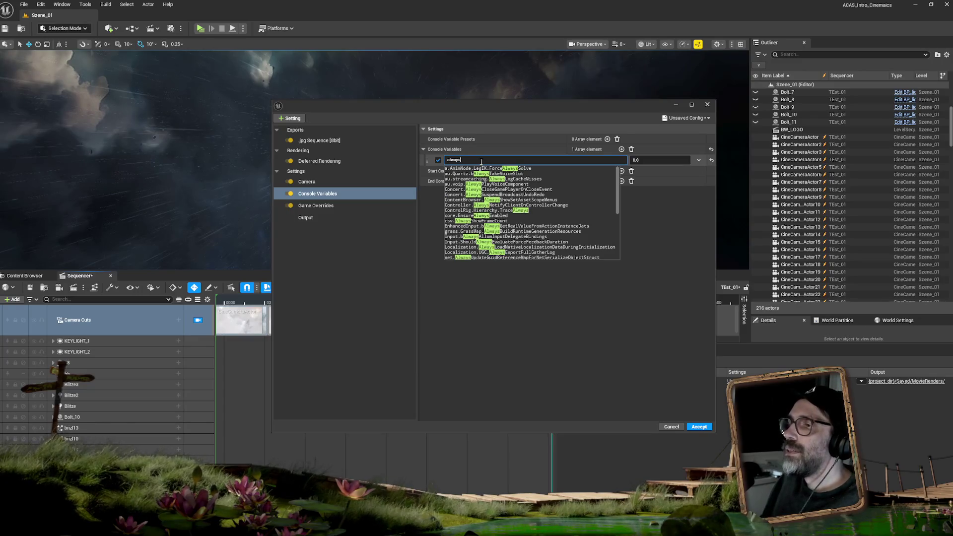
type("loa")
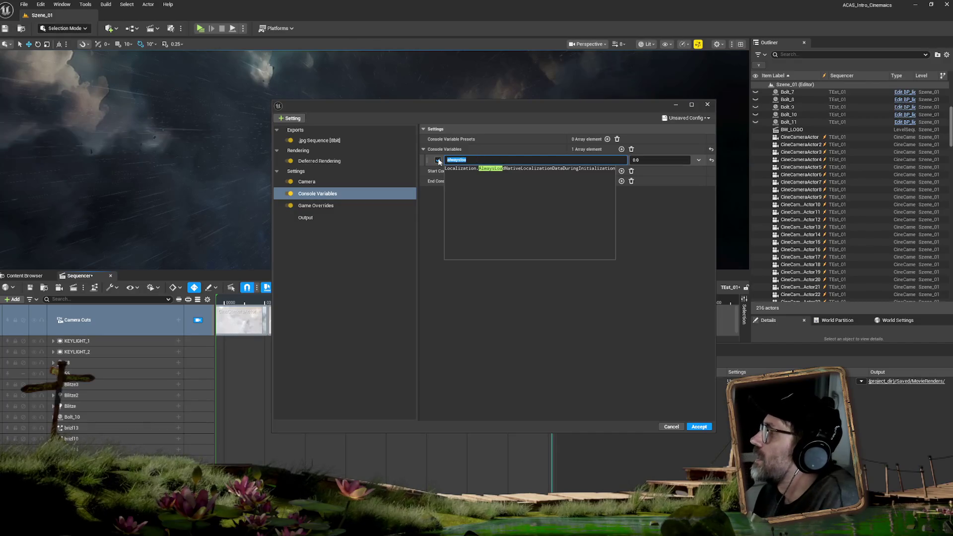
Search console variables for 'streaming' and switch off the new TEst_01 console variable entry.
key("Escape")
key("BackSpace")
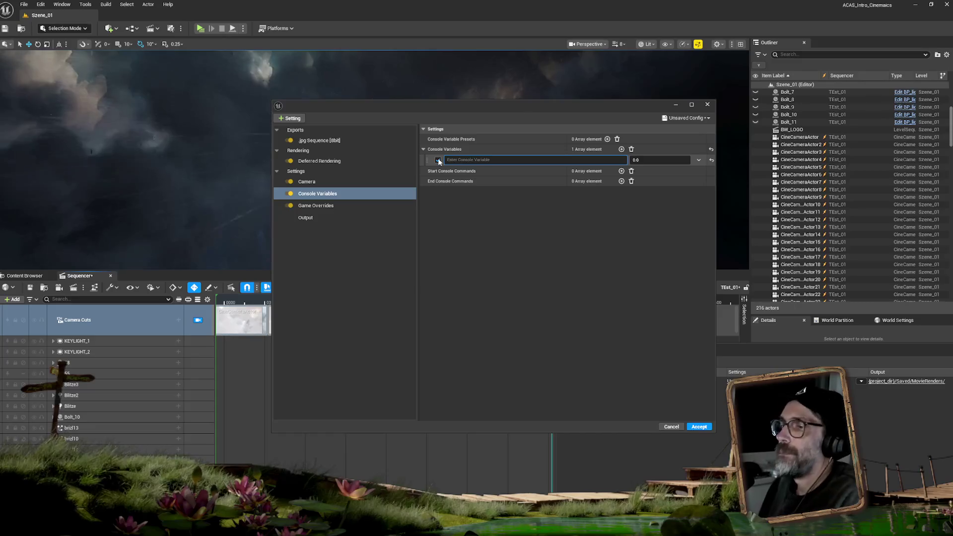
type("streaming")
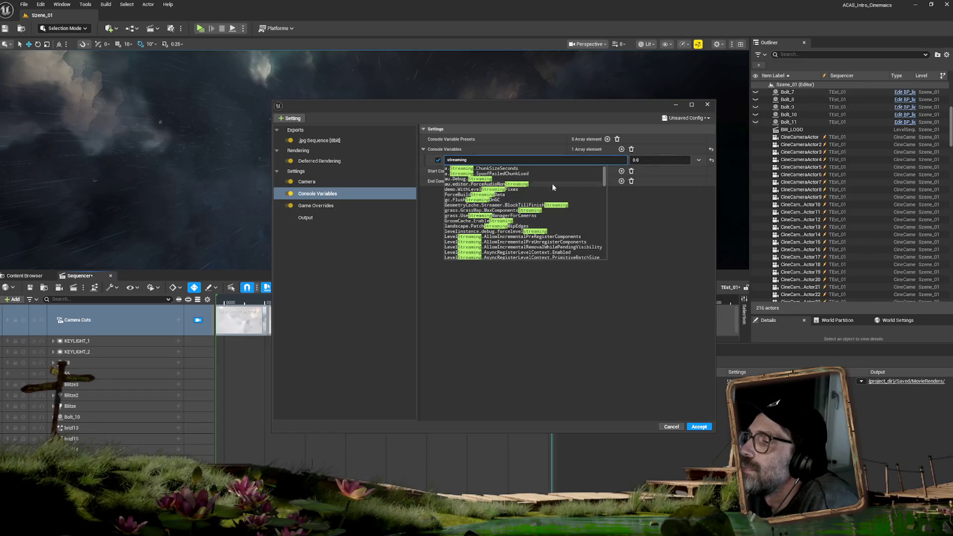
left_click_drag(605, 174, 603, 198)
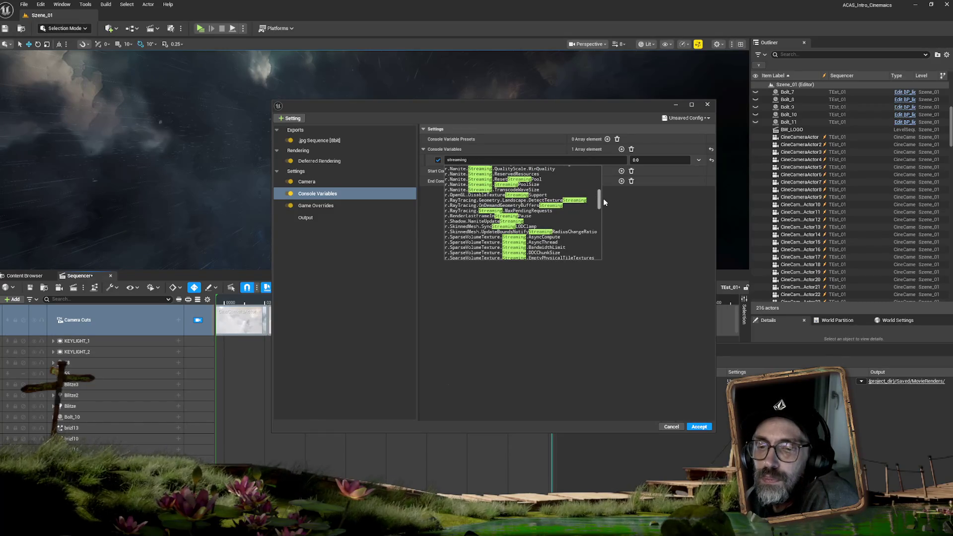
mouse_move(603, 198)
left_mouse_down()
mouse_move(597, 252)
mouse_move(598, 151)
left_mouse_up()
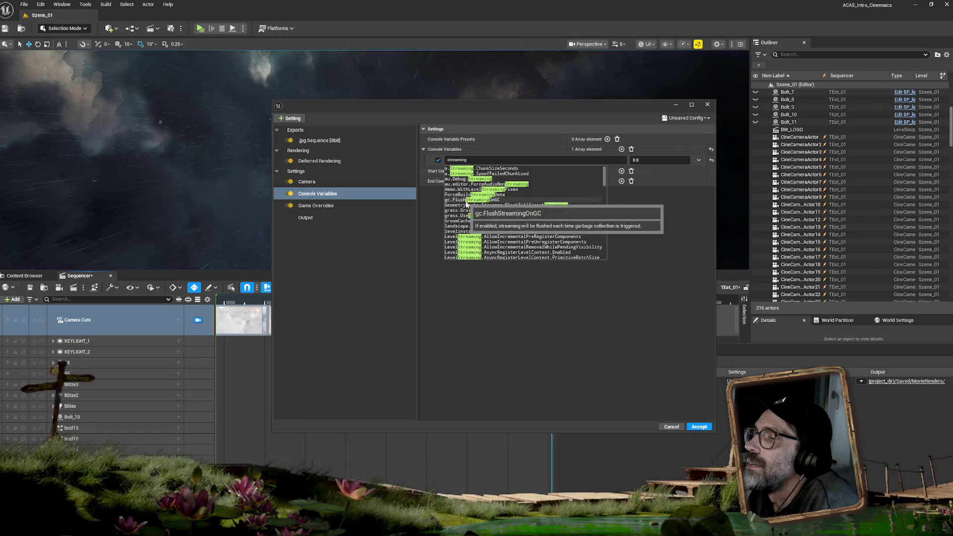
left_click(437, 160)
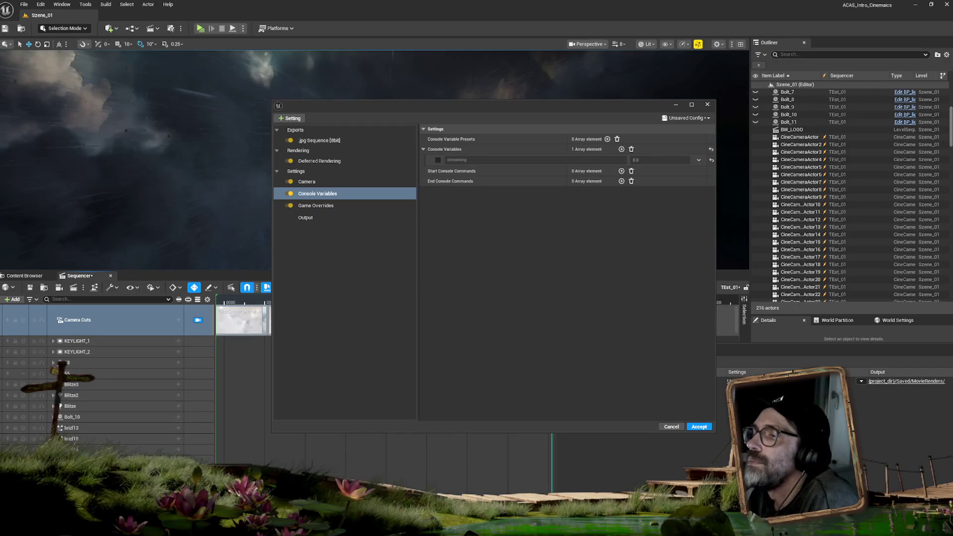
Add Anti-aliasing settings with Render Warm Up Frames enabled and Render Warm Up Count 100.
left_click(300, 120)
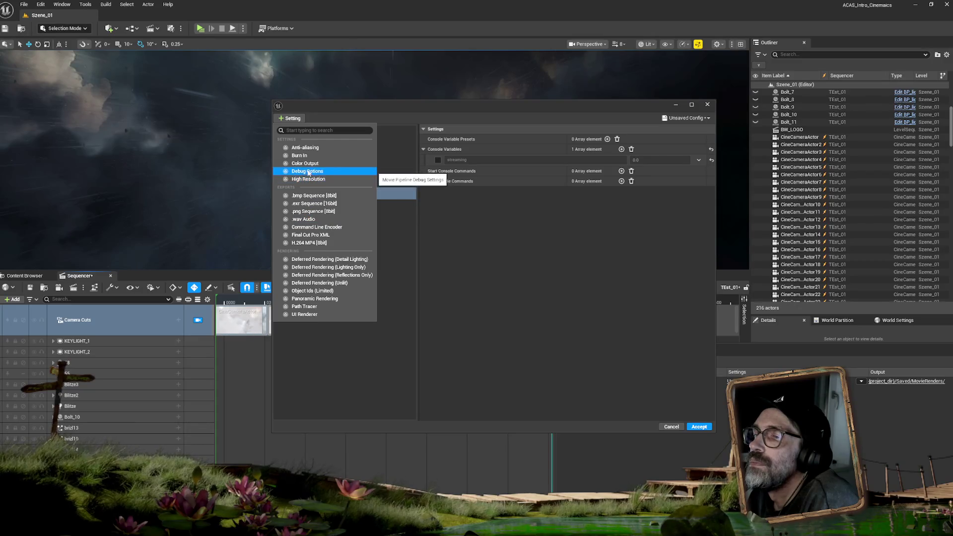
left_click(305, 147)
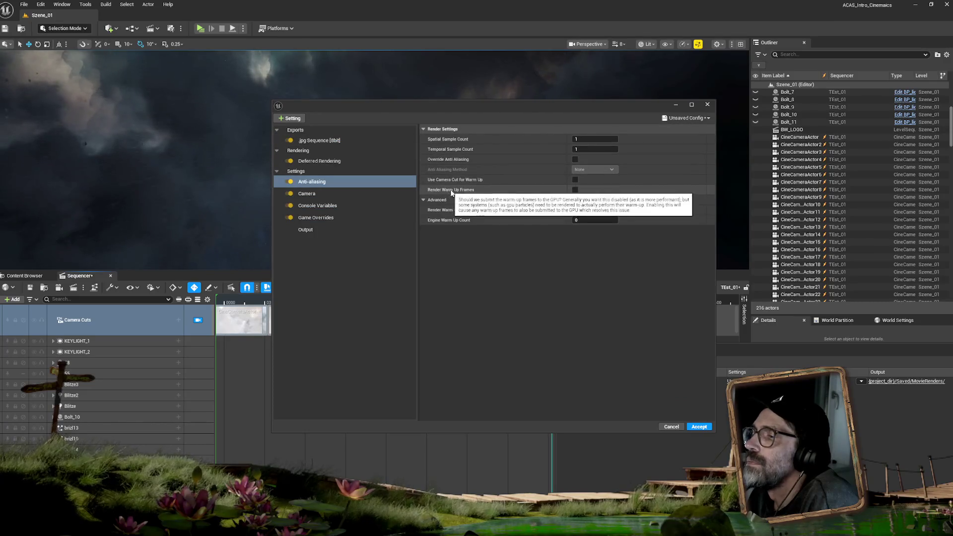
left_click(575, 189)
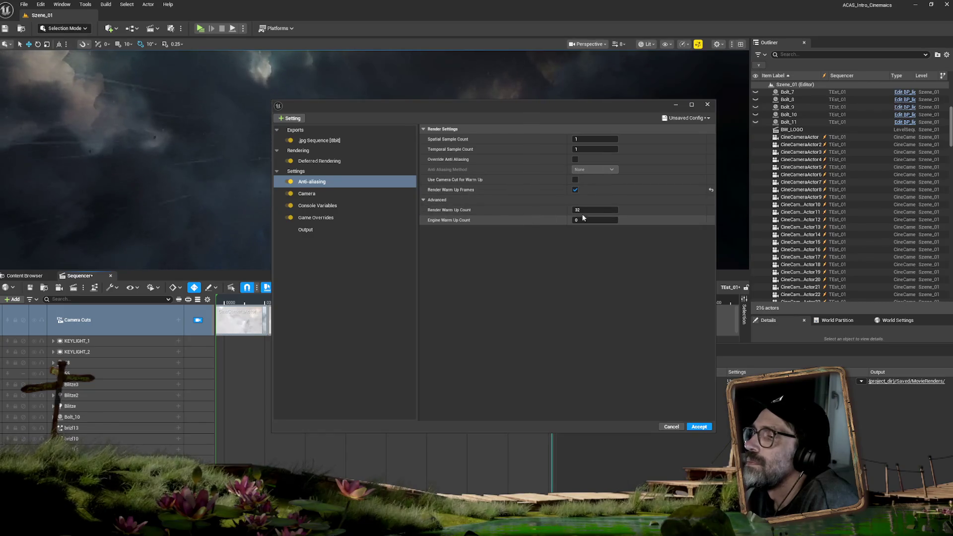
left_click(594, 210)
type("1")
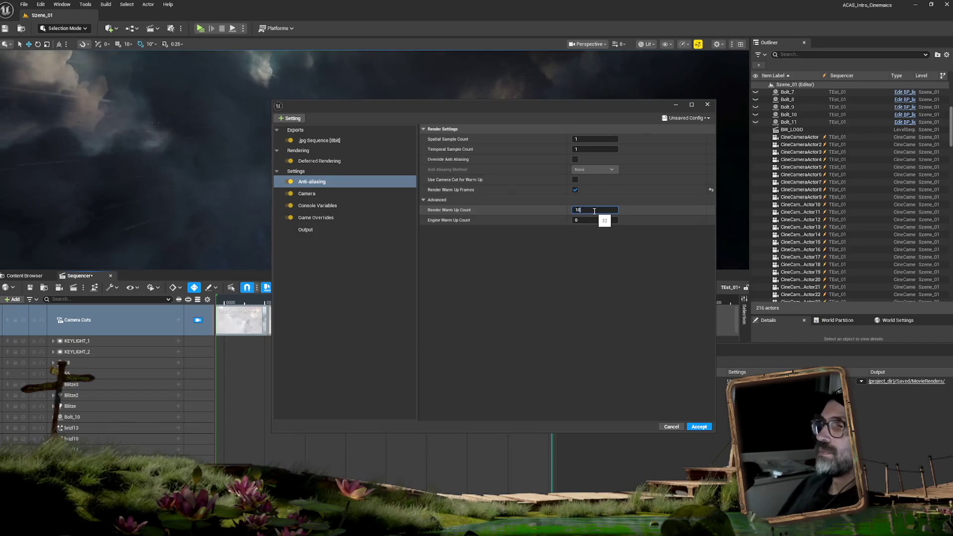
type("0")
key("Return")
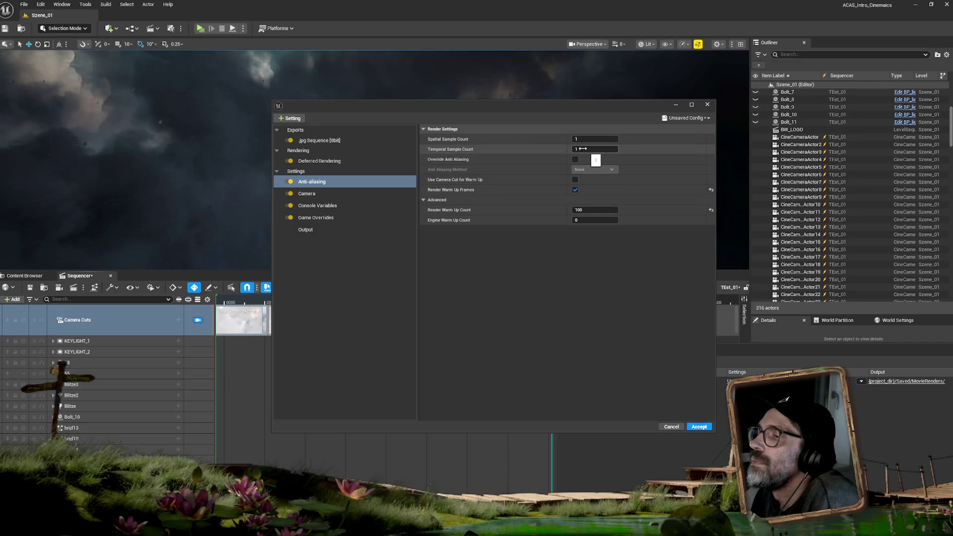
Apply the job settings, scrub from frame 1934 back to the cloud shot, and enlarge the Movie Render Queue panel.
left_click(698, 428)
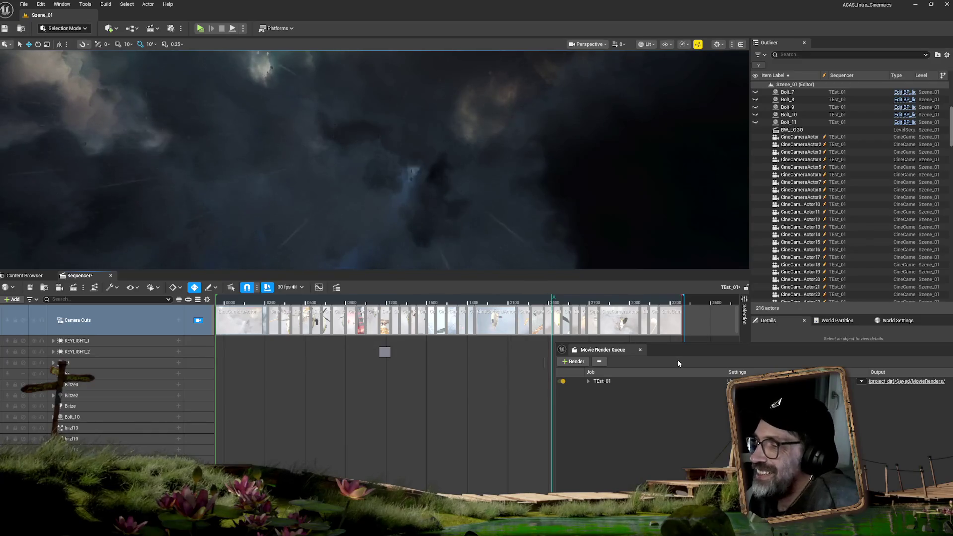
left_click_drag(674, 347, 670, 452)
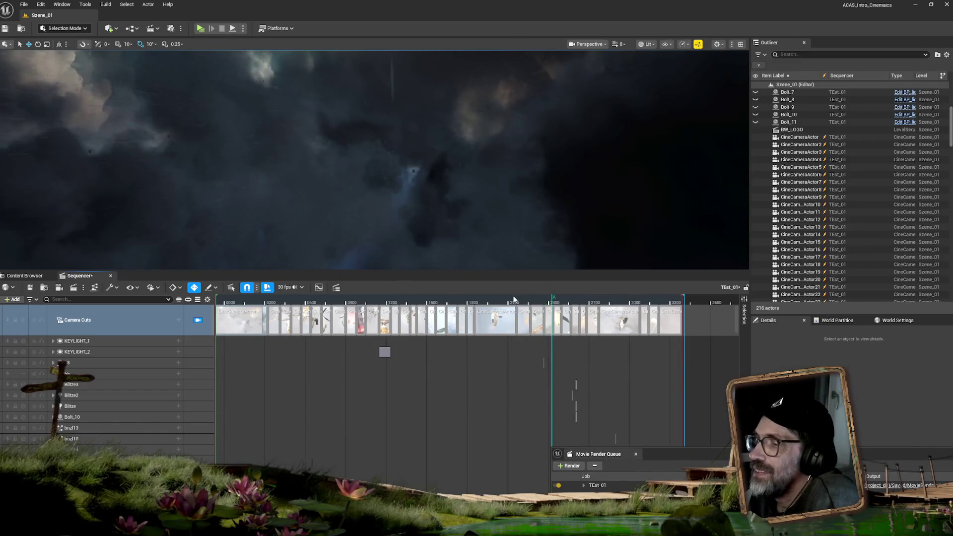
left_click(489, 297)
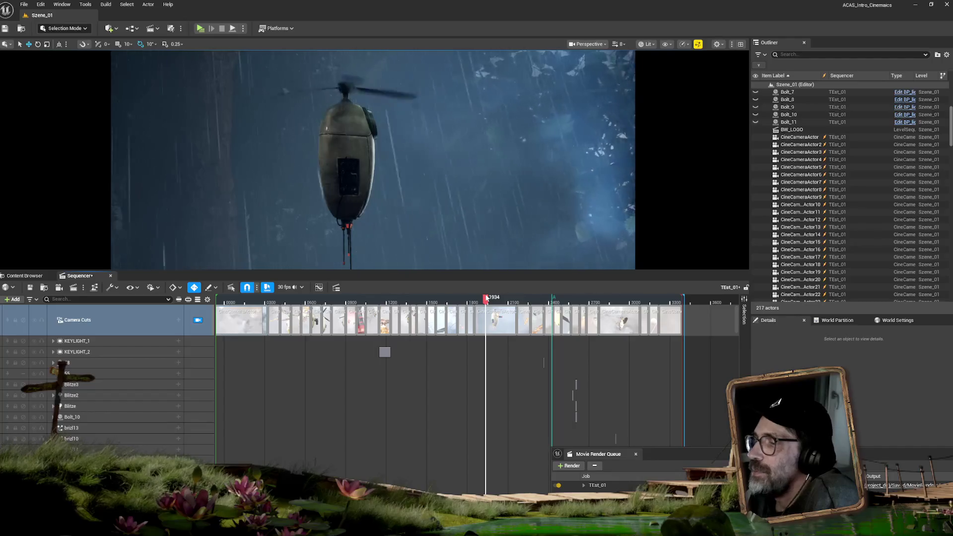
left_click_drag(486, 298, 224, 298)
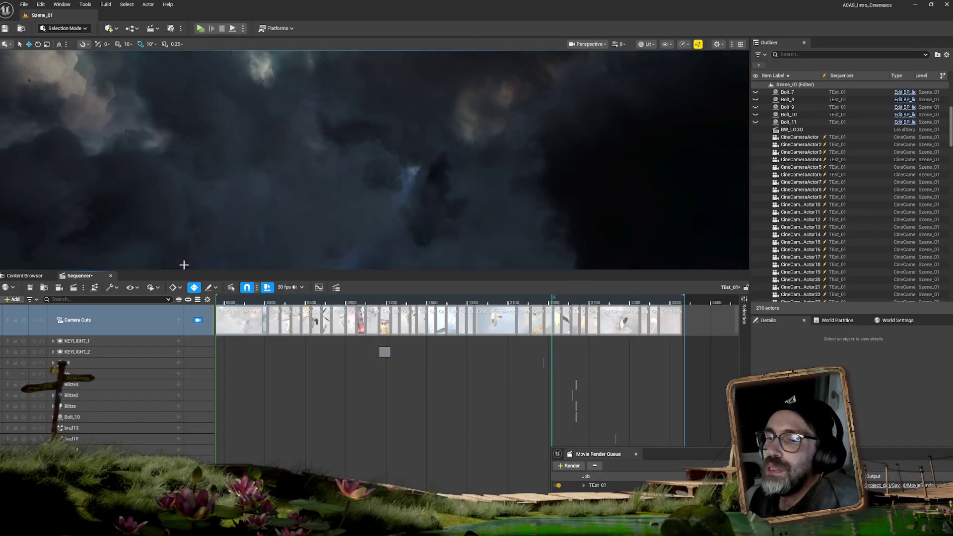
double_click(600, 454)
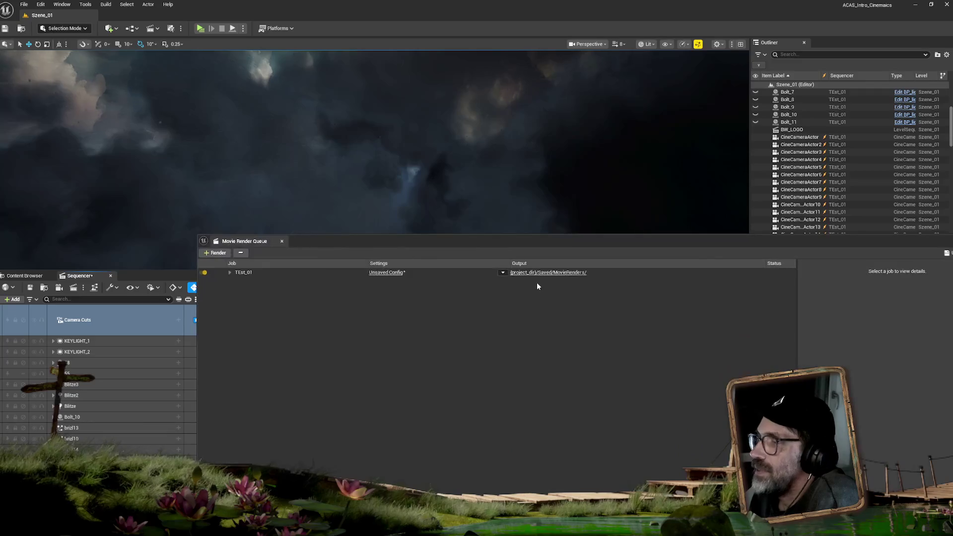
In the TEst_01 output directory browser, create a new TestSequenz folder on the Desktop.
left_click(386, 273)
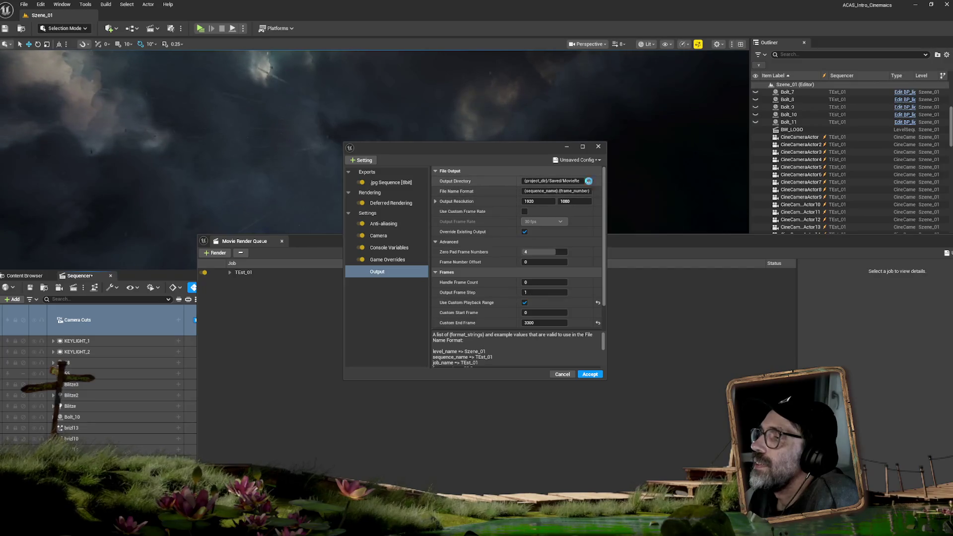
left_click(588, 181)
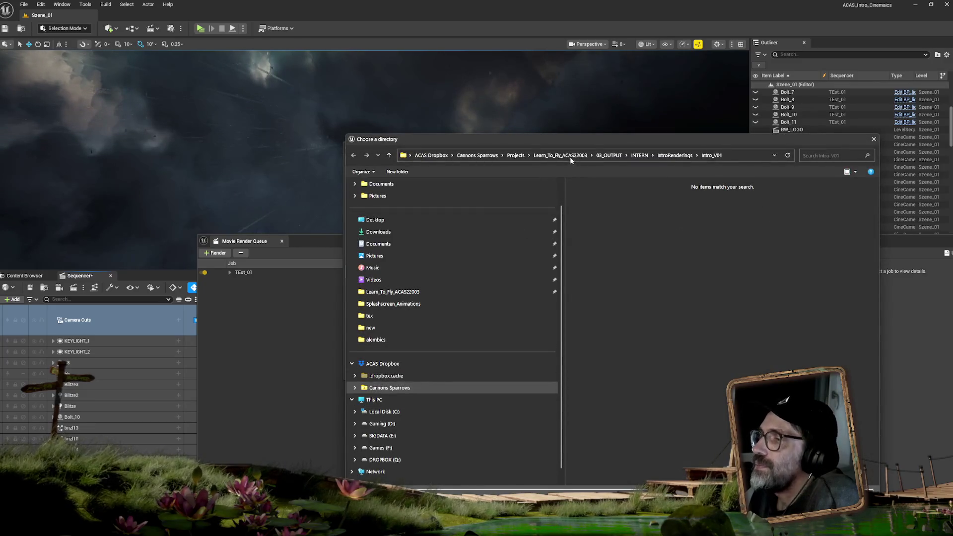
left_click(375, 220)
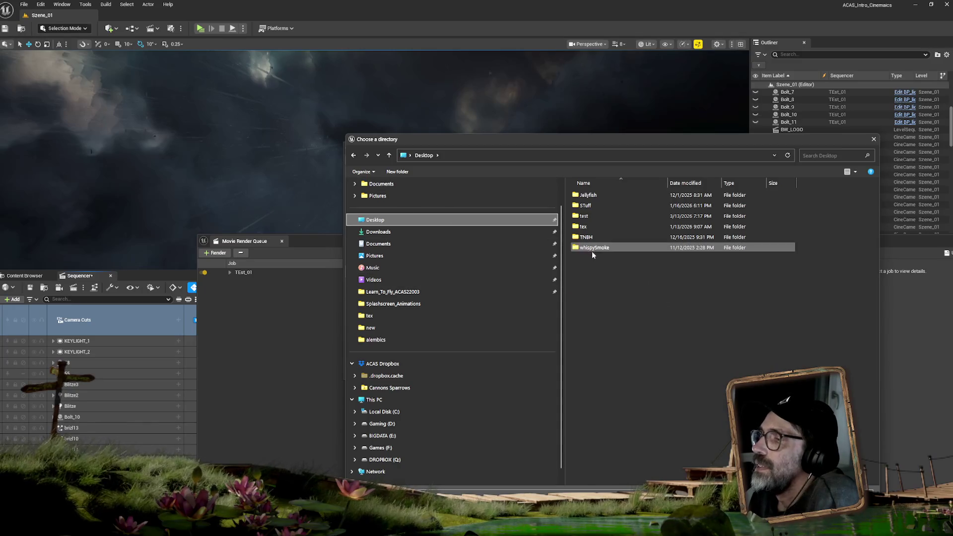
left_click(397, 171)
type("TestSequenz")
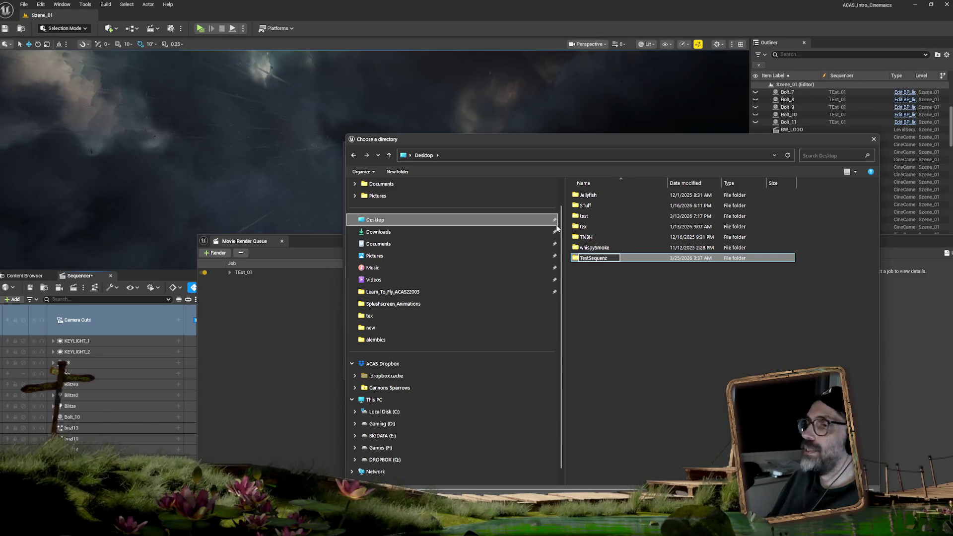
key("Return")
Use Desktop/TestSequenz as the output directory, apply the settings, and detach the render queue window.
double_click(601, 259)
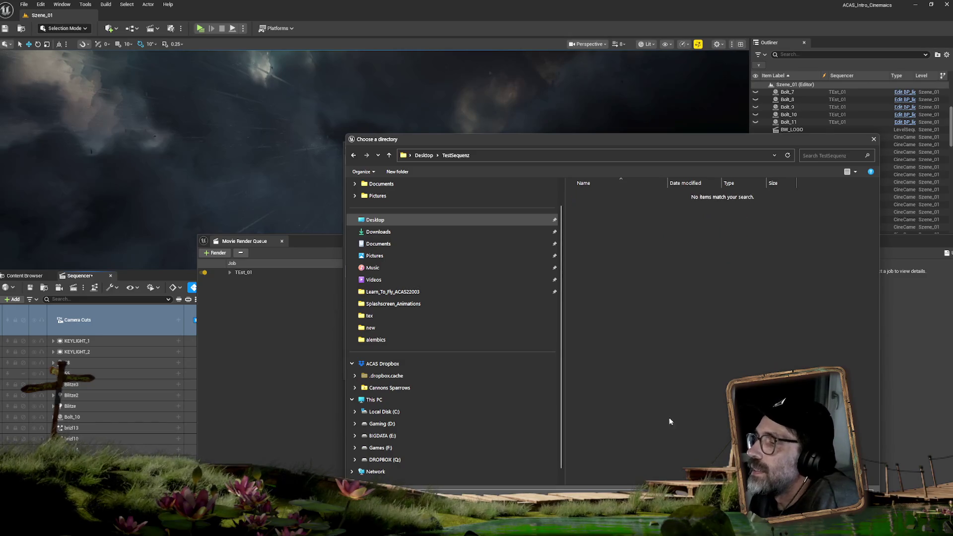
left_click(813, 506)
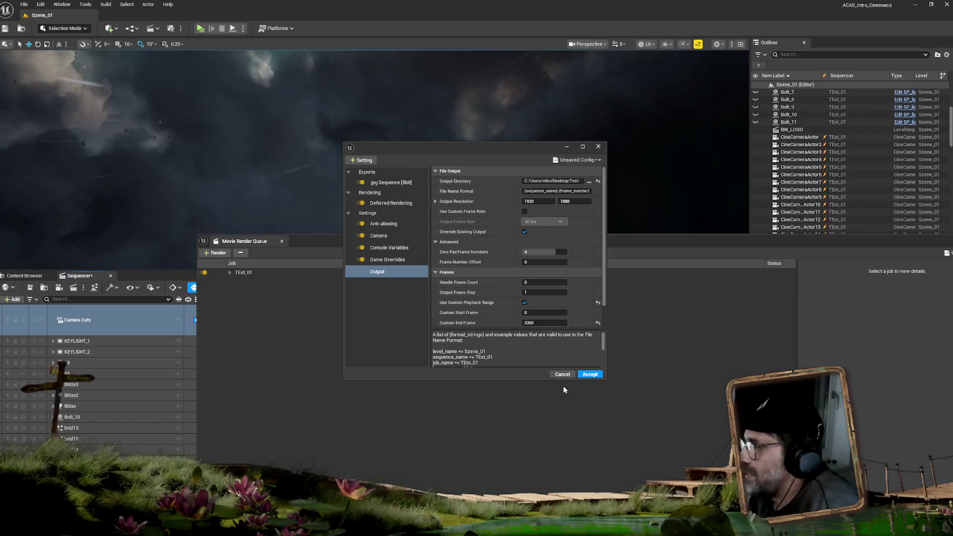
left_click(598, 375)
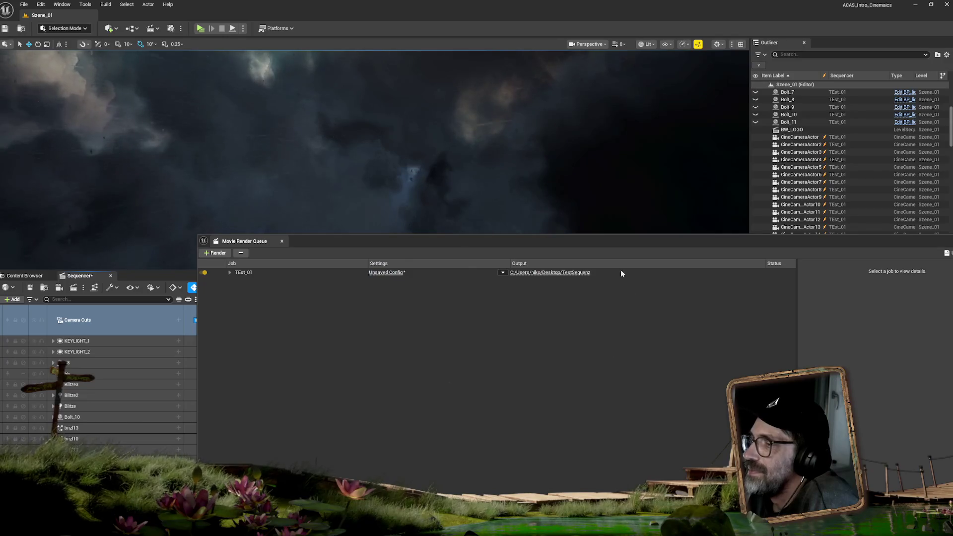
left_click_drag(604, 245, 496, 85)
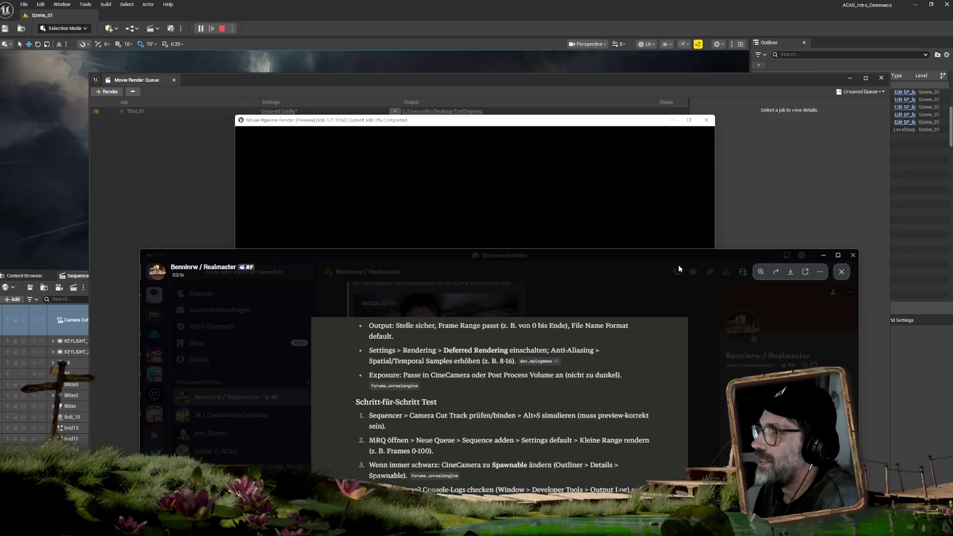
Close Discord's enlarged image, check the Unreal render preview, then return to the troubleshooting message.
left_click(678, 268)
mouse_move(716, 258)
left_mouse_down()
mouse_move(658, 10)
mouse_move(744, 276)
mouse_move(678, 29)
mouse_move(873, 306)
mouse_move(952, 211)
left_mouse_up()
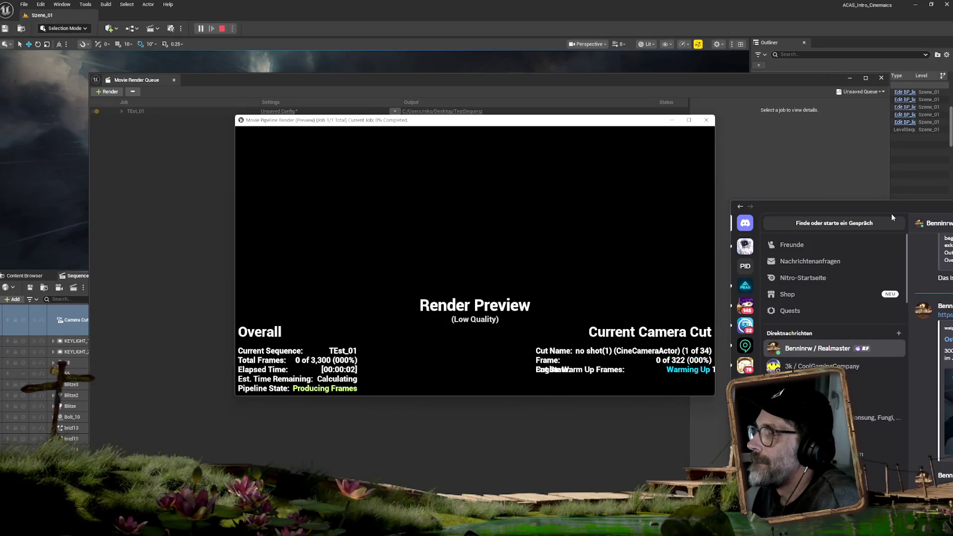
left_click(719, 208)
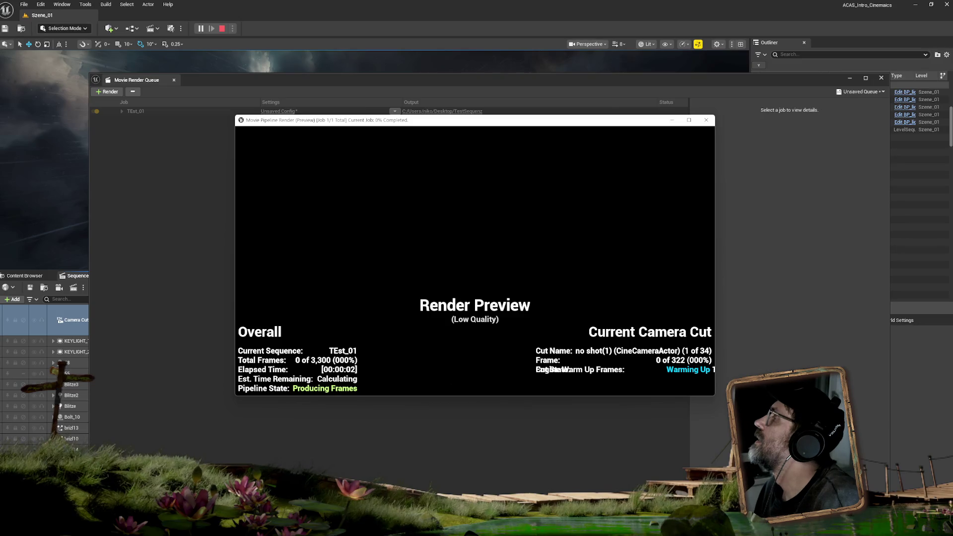
key("alt+Tab")
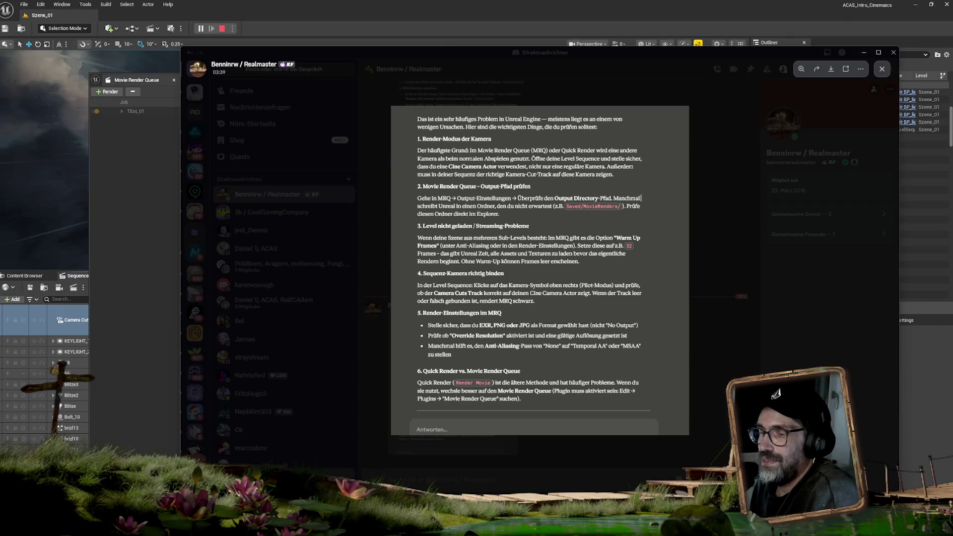
Close Discord's enlarged troubleshooting message on black MRQ frames.
mouse_move(364, 465)
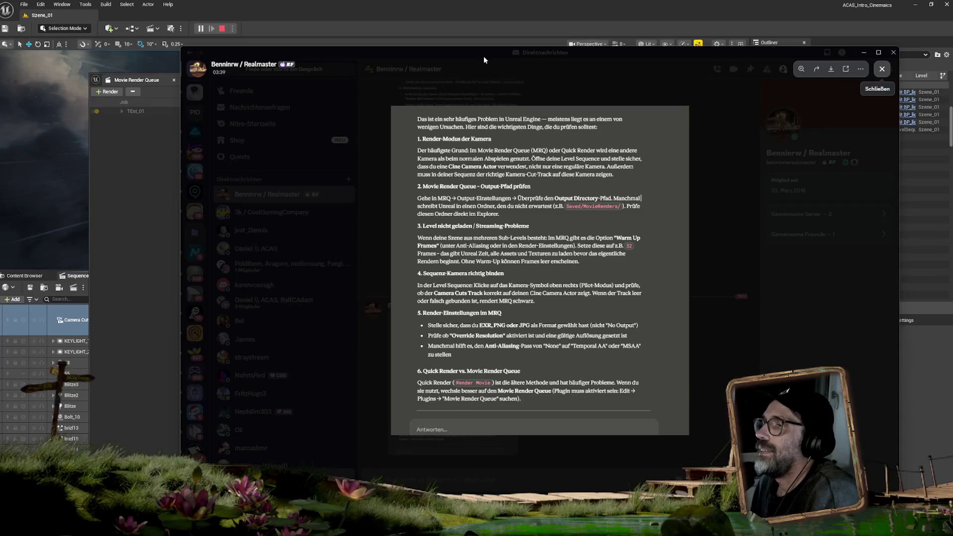
left_click(882, 75)
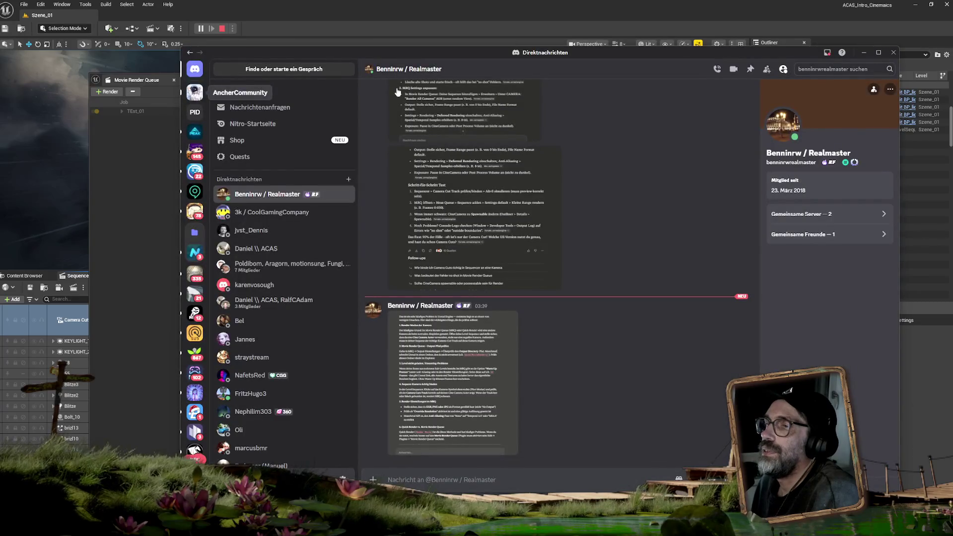
Move the Discord window aside and bring the Unreal TEst_01 render preview to front.
left_click_drag(413, 56, 952, 162)
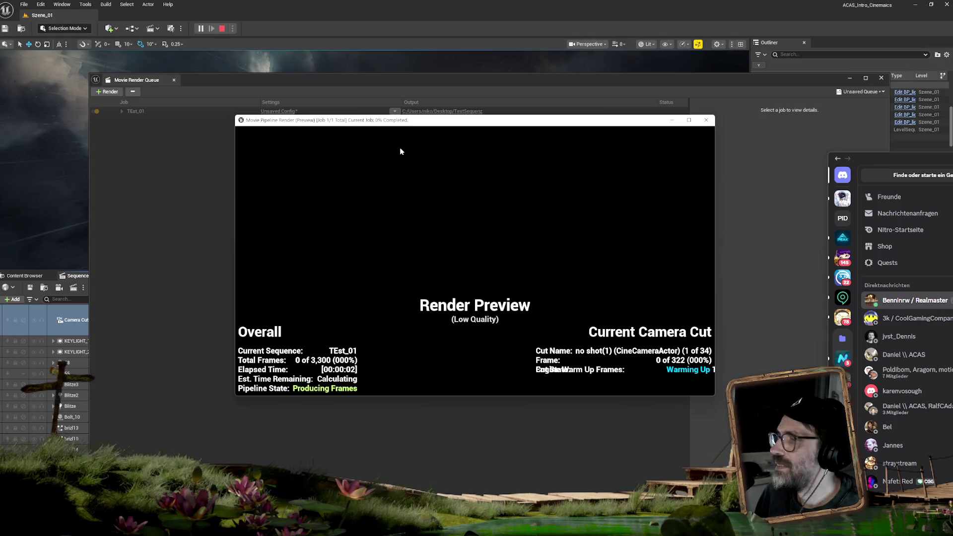
left_click(868, 133)
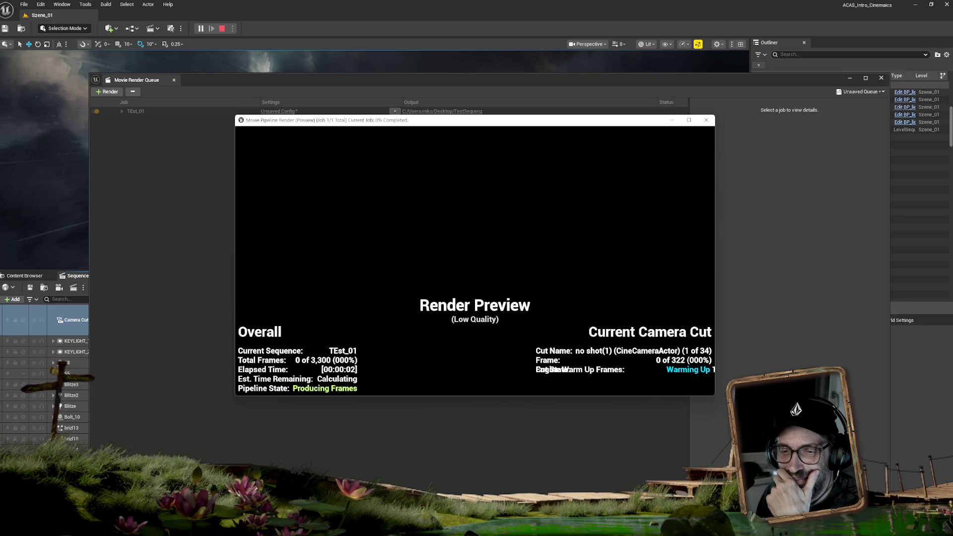
Launch WhatsApp from a Windows Start menu search for 'wh'.
key("super")
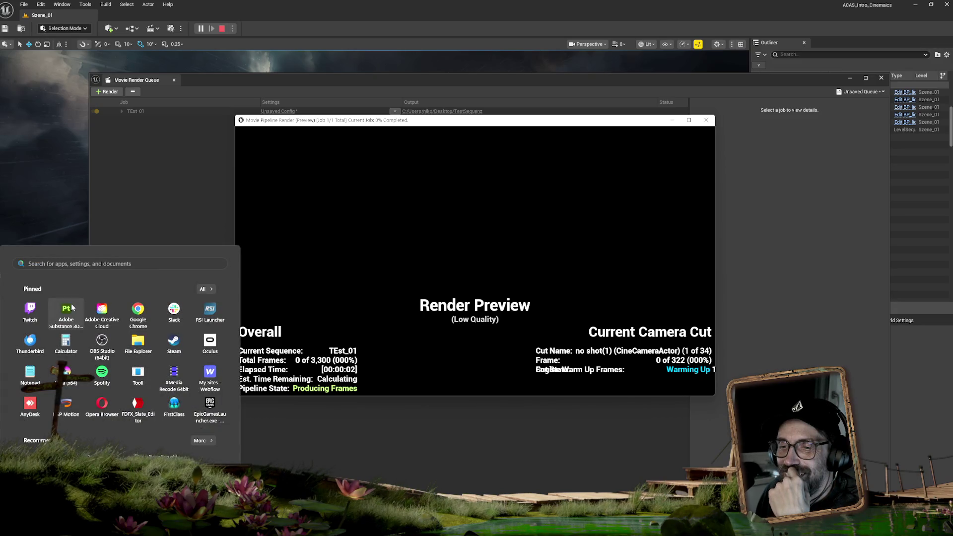
type("whatsApp")
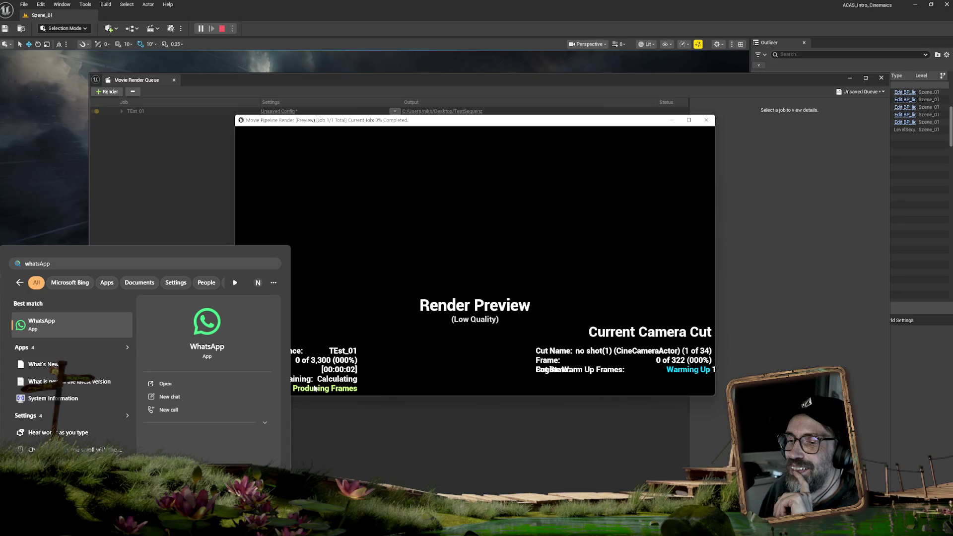
left_click(314, 388)
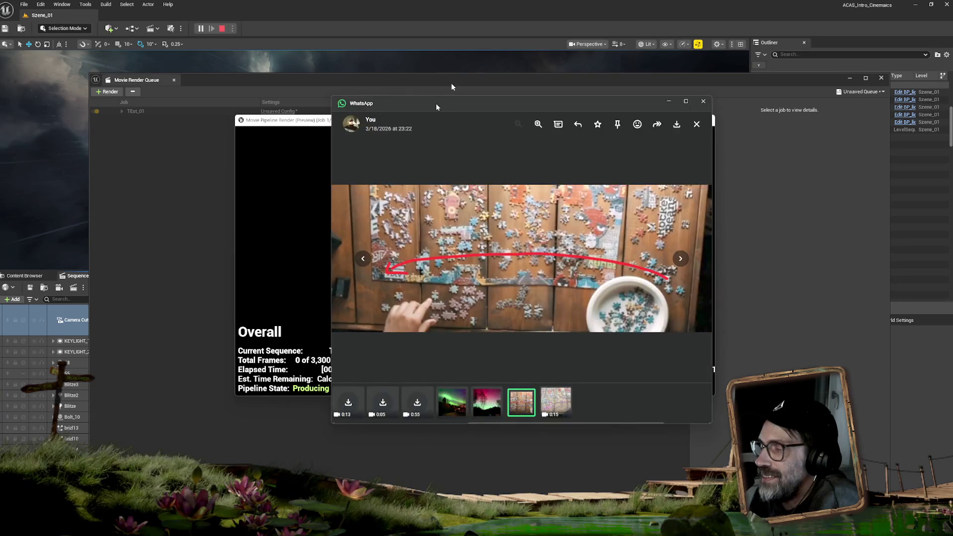
Enlarge WhatsApp's media viewer, advance to the next puzzle video, then move it off the render preview.
left_click_drag(435, 103, 285, 41)
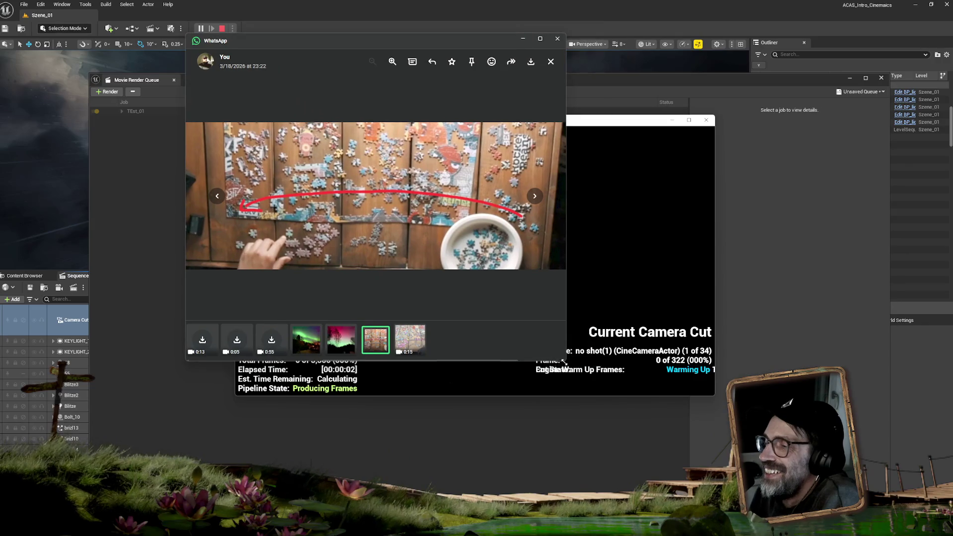
mouse_move(564, 361)
left_mouse_down()
mouse_move(648, 391)
mouse_move(809, 495)
left_mouse_up()
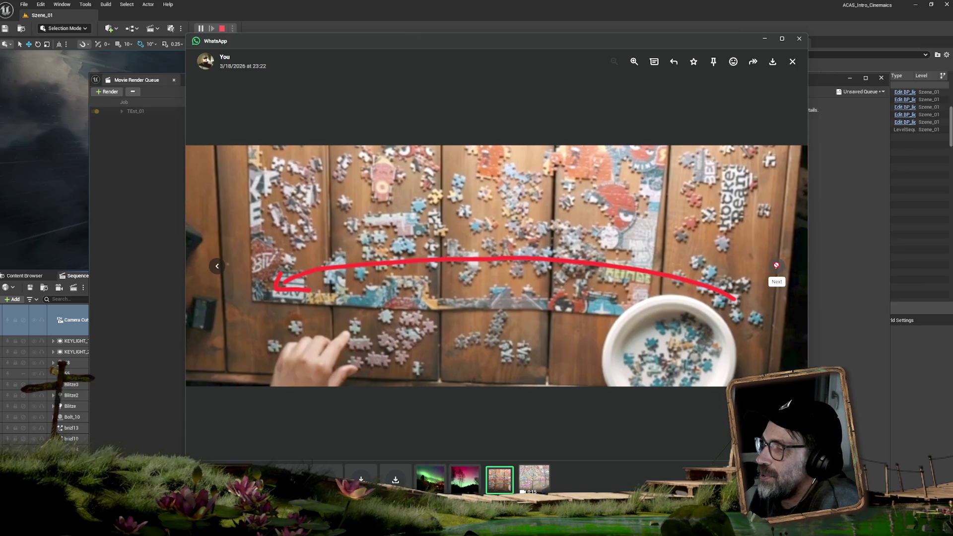
left_click(776, 268)
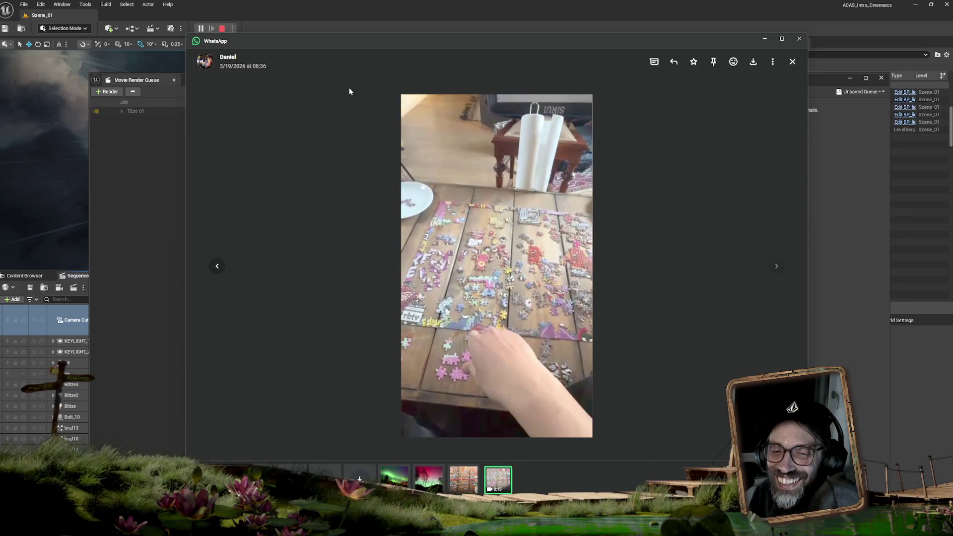
left_click_drag(509, 41, 433, 69)
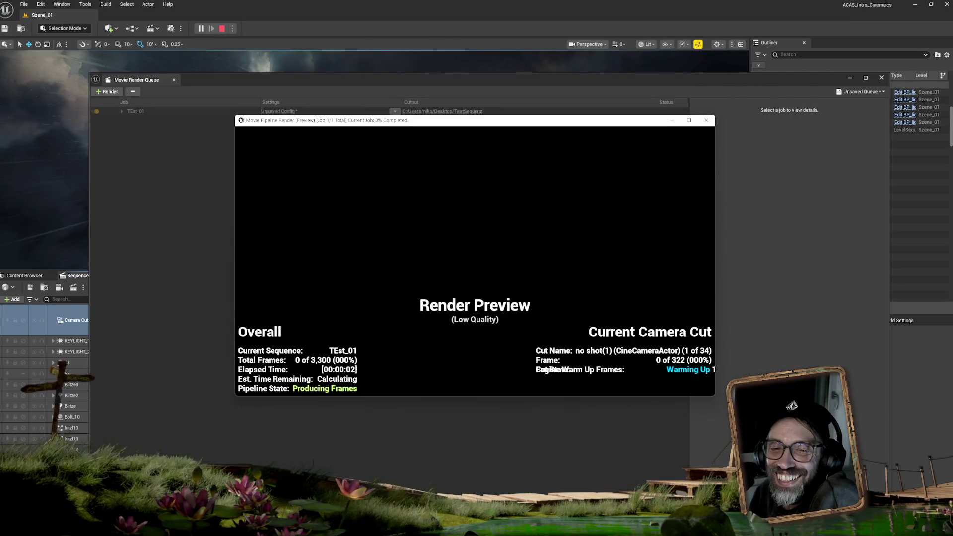